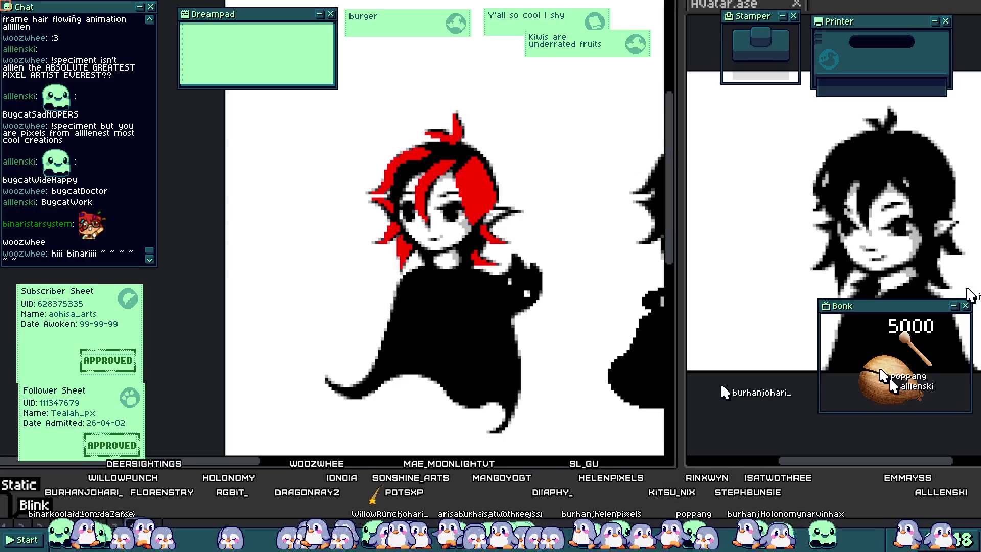
Lengthen the red streak a few pixels upward along the side hair strand.
scroll(393, 265, up, 4)
scroll(388, 281, down, 3)
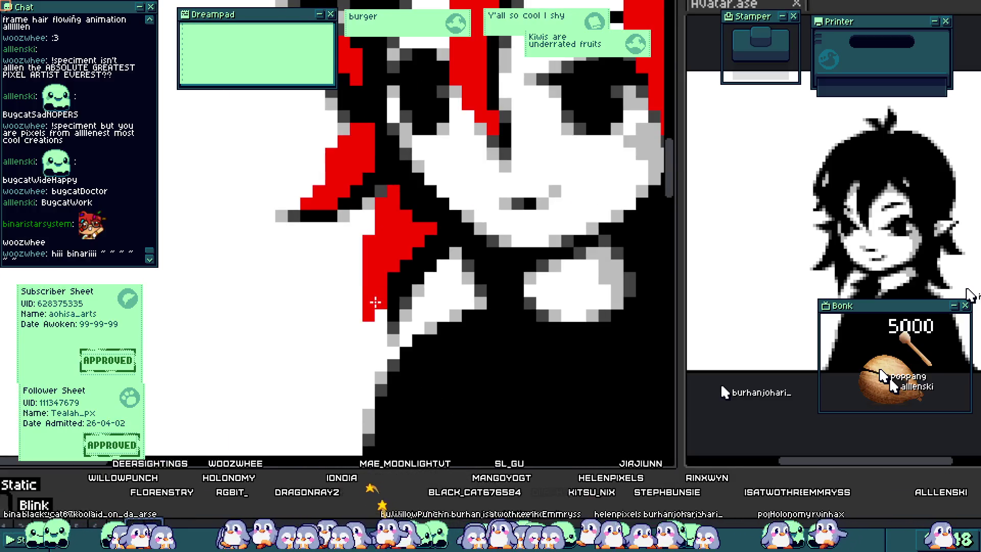
scroll(371, 309, up, 3)
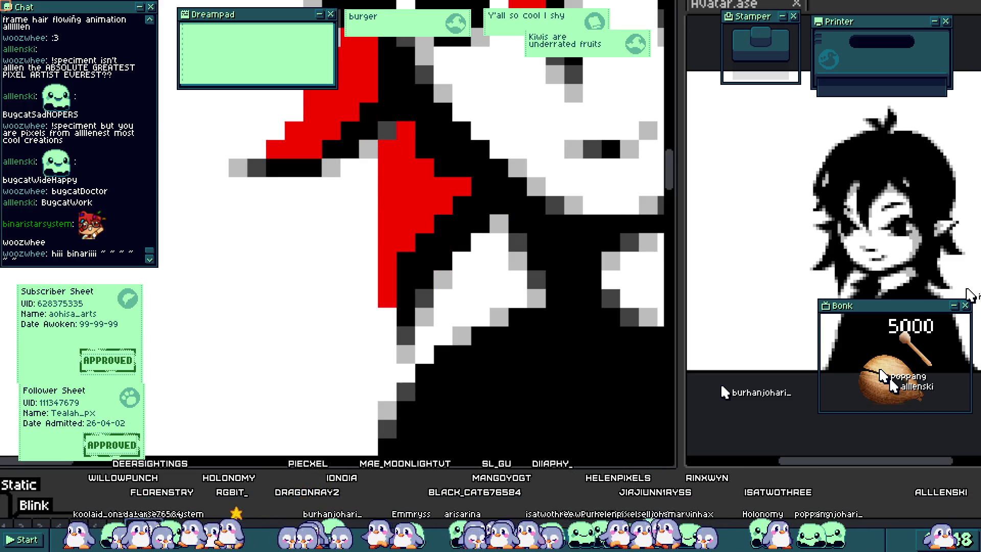
drag(368, 316, 377, 255)
scroll(431, 241, down, 5)
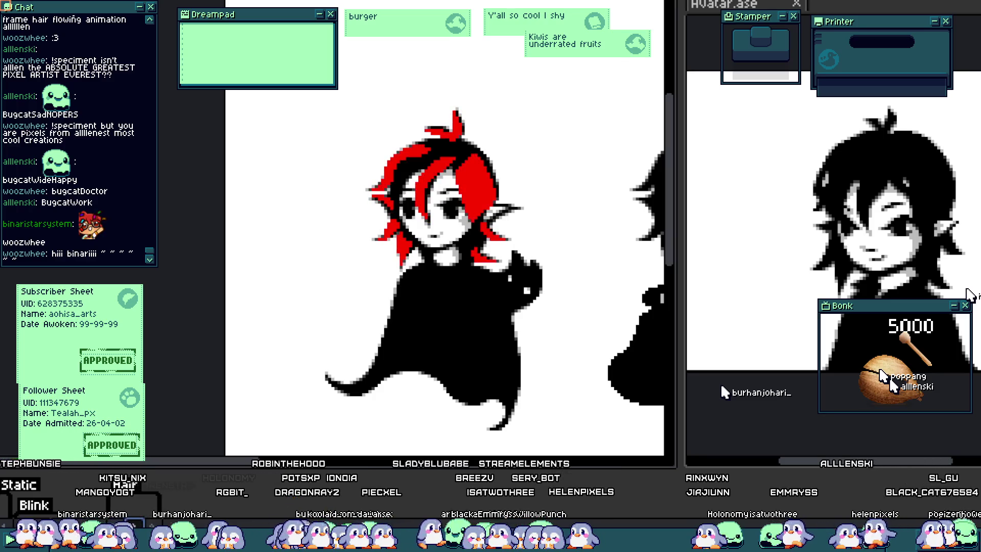
Add a black pixel inside the red hair next to the dark stripe.
scroll(424, 290, up, 3)
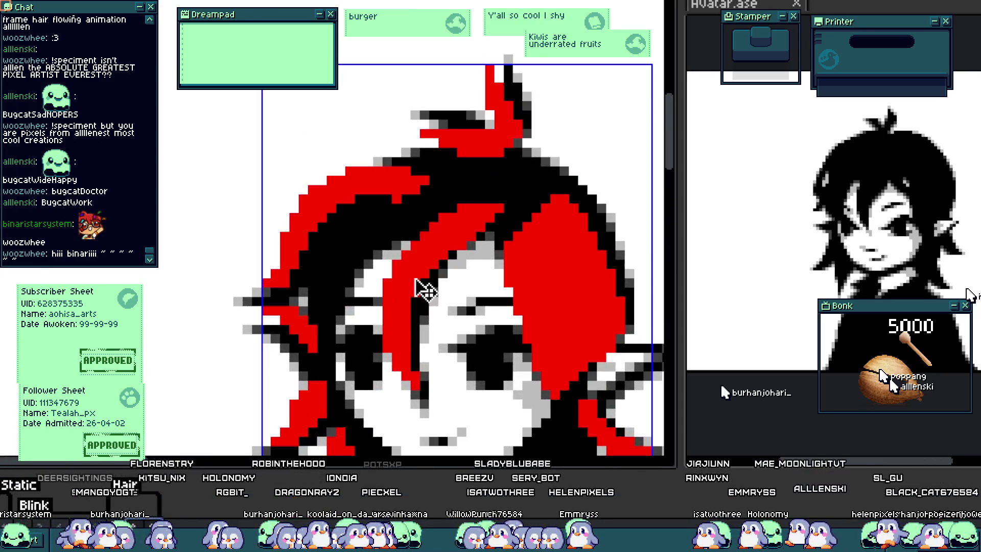
scroll(424, 290, up, 2)
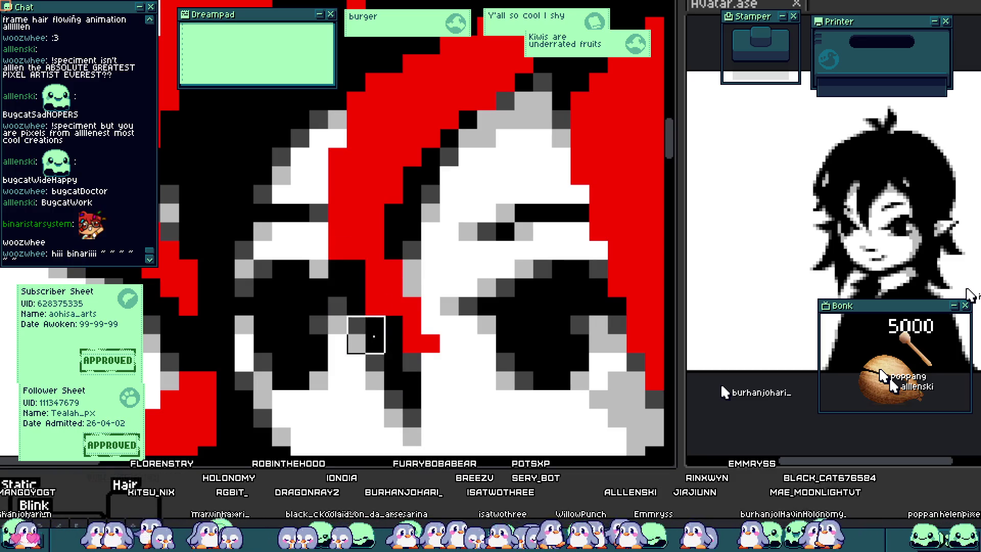
click(384, 260)
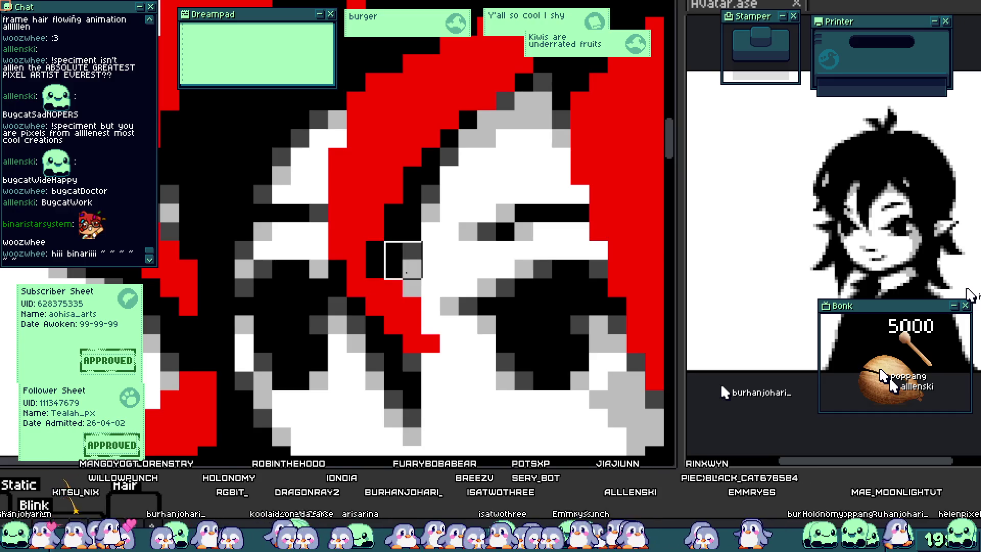
scroll(420, 286, down, 4)
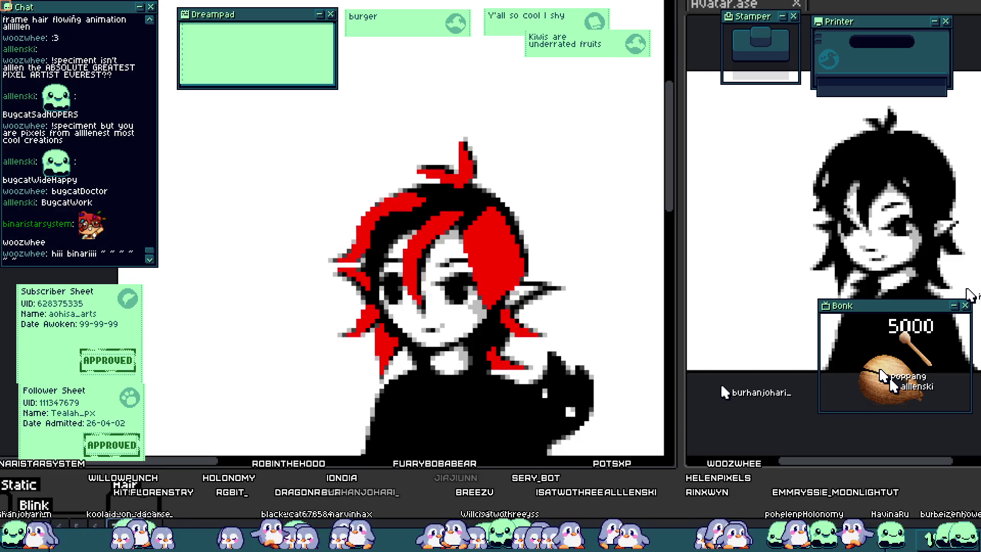
scroll(401, 266, up, 1)
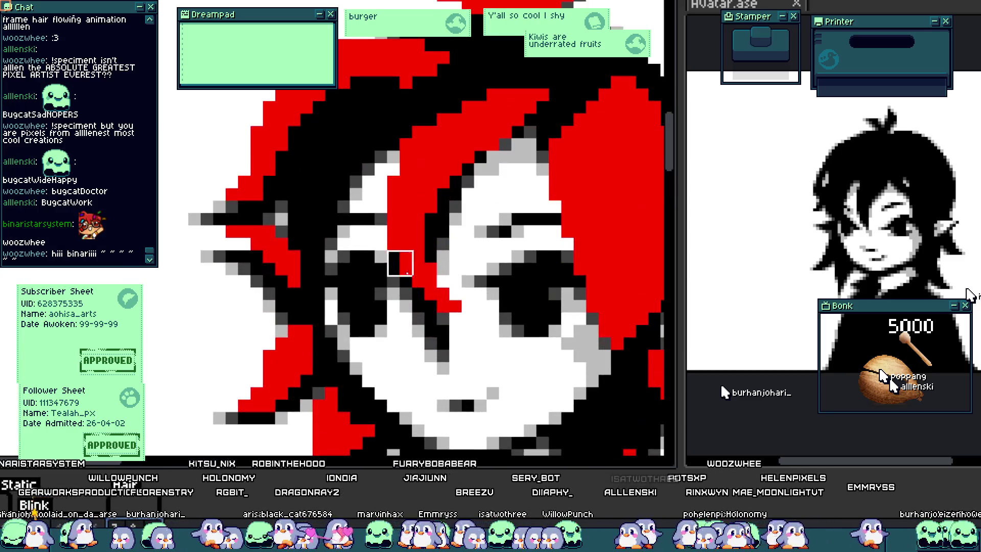
scroll(403, 258, up, 1)
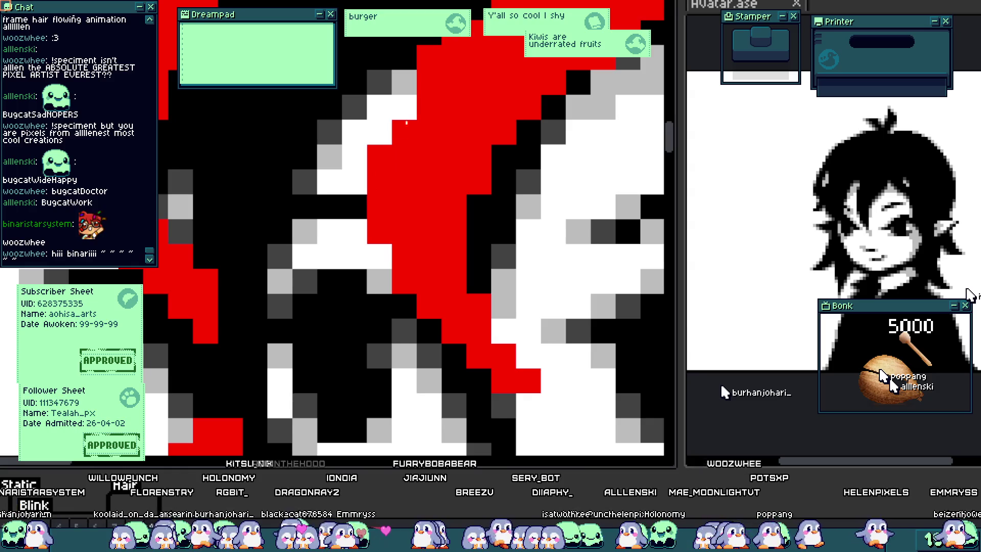
scroll(408, 125, down, 5)
scroll(451, 153, up, 3)
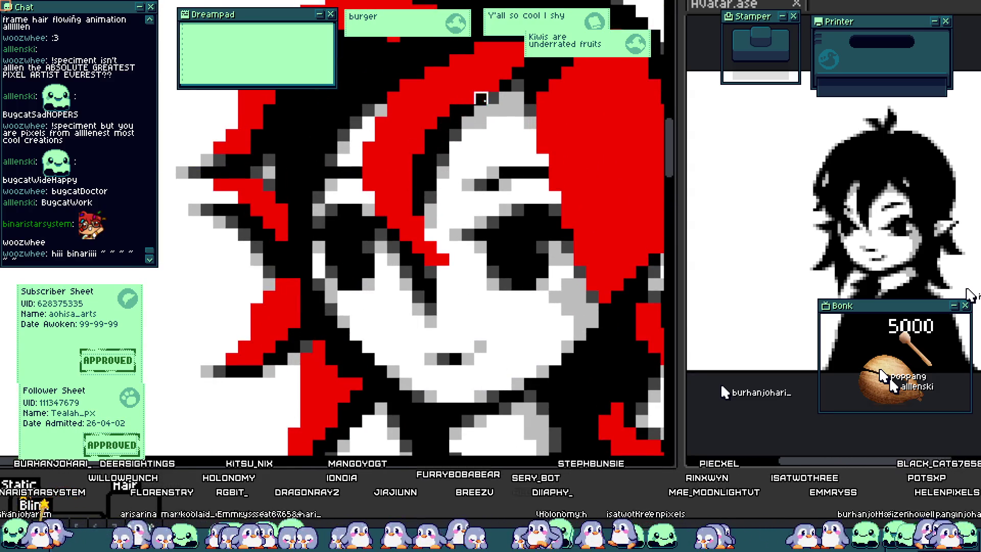
scroll(456, 110, down, 3)
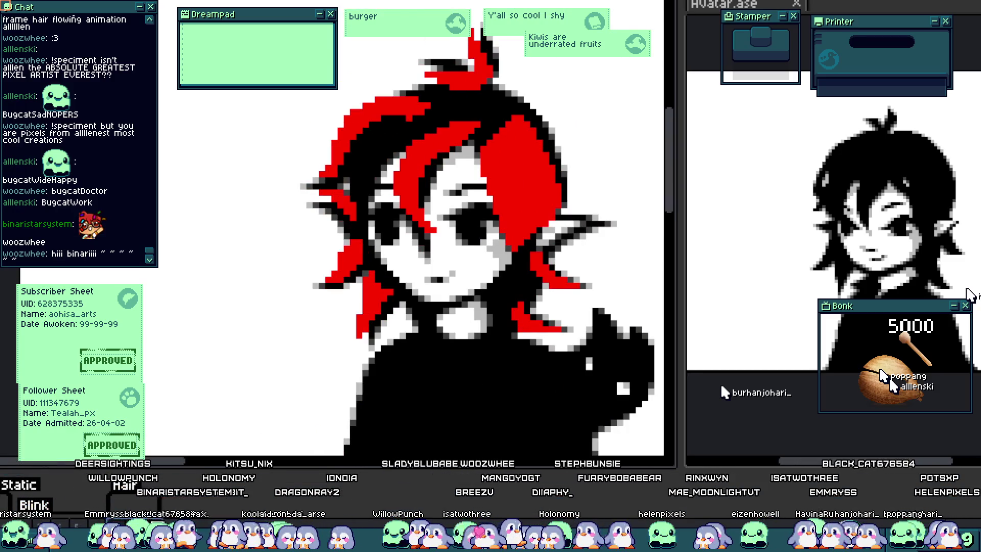
scroll(510, 196, up, 3)
Fill the small gaps in the hair above the face with red pixels.
drag(510, 196, 451, 246)
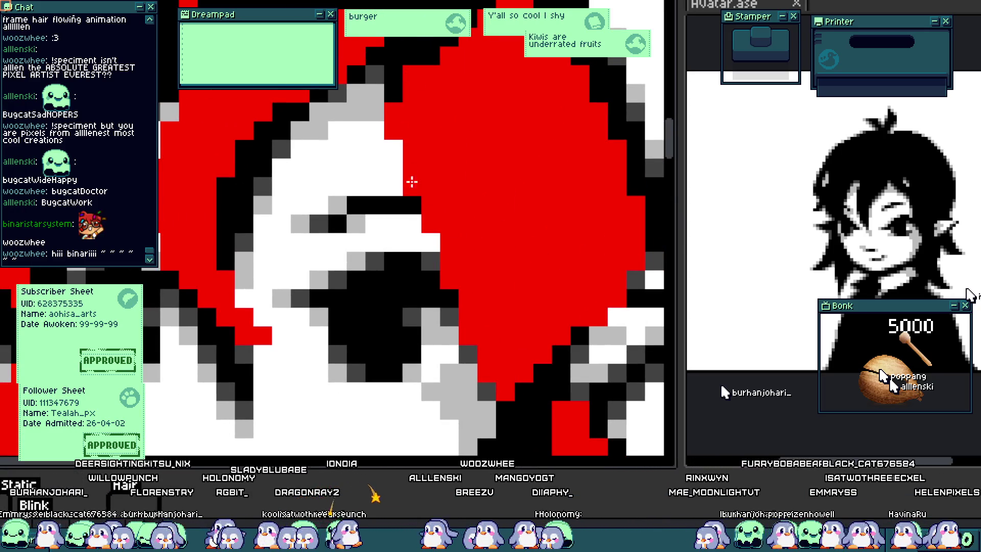
drag(373, 207, 391, 249)
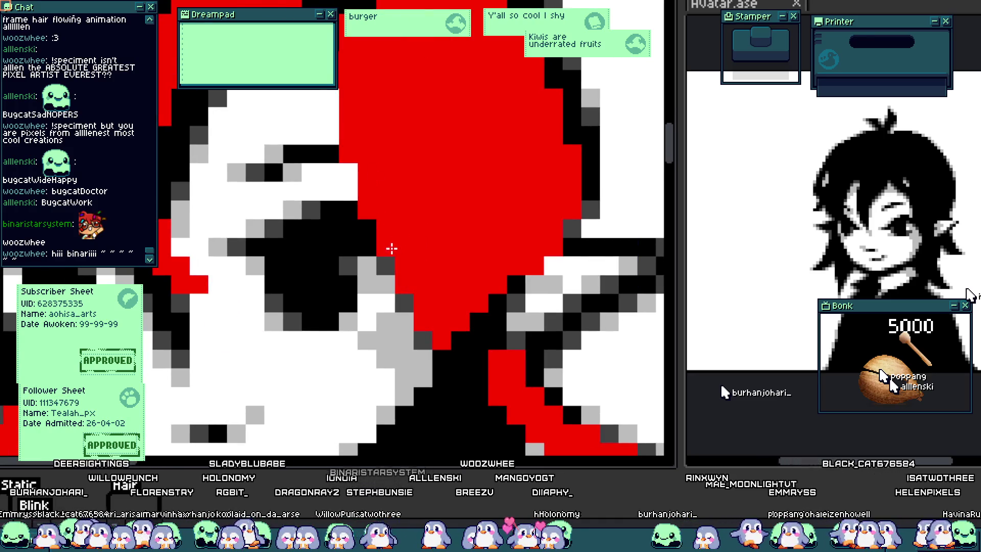
scroll(480, 246, down, 3)
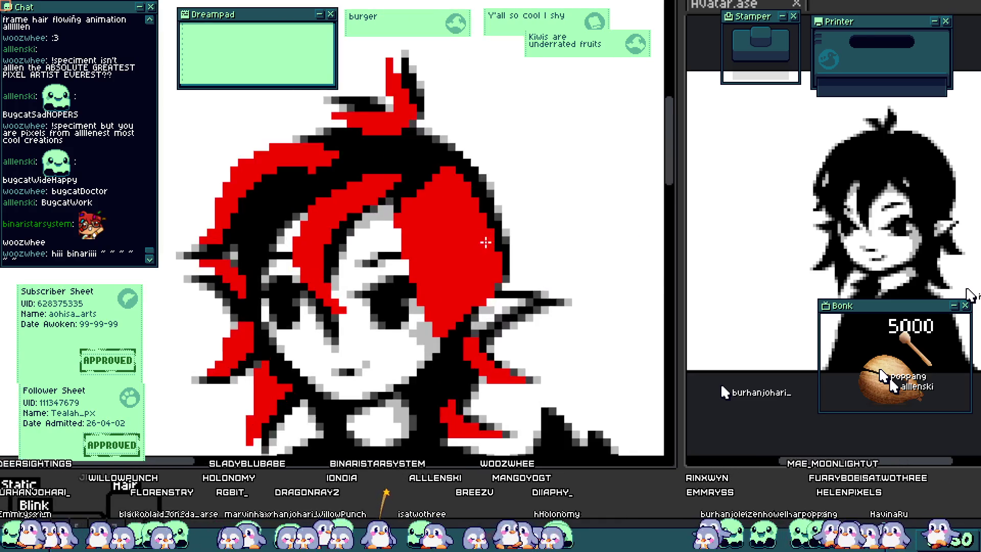
scroll(477, 189, up, 2)
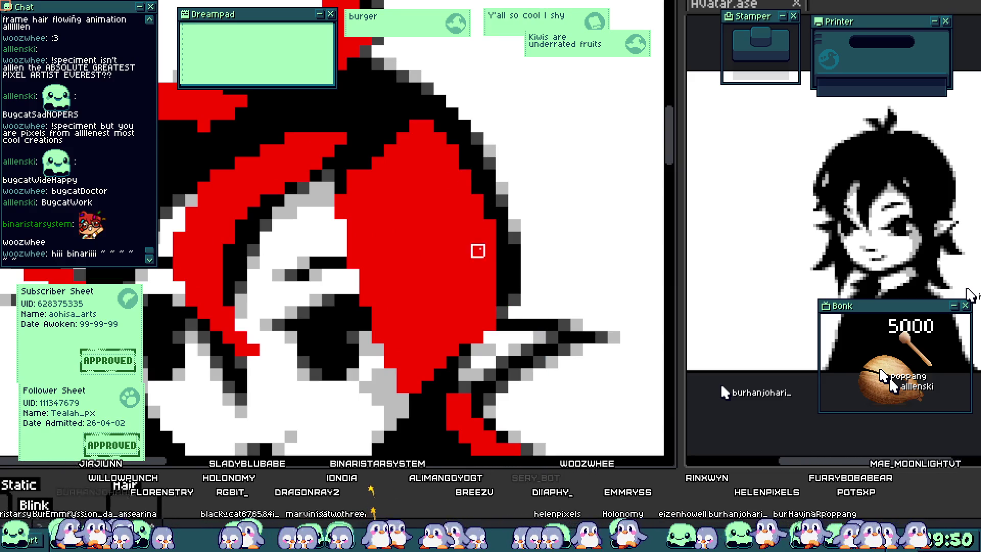
scroll(475, 230, up, 1)
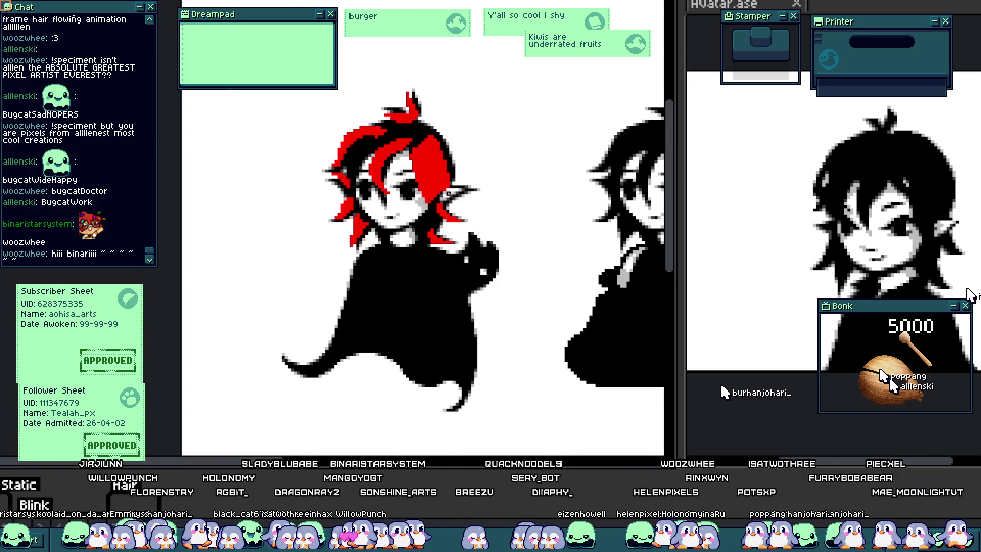
scroll(455, 210, down, 3)
drag(423, 284, 449, 291)
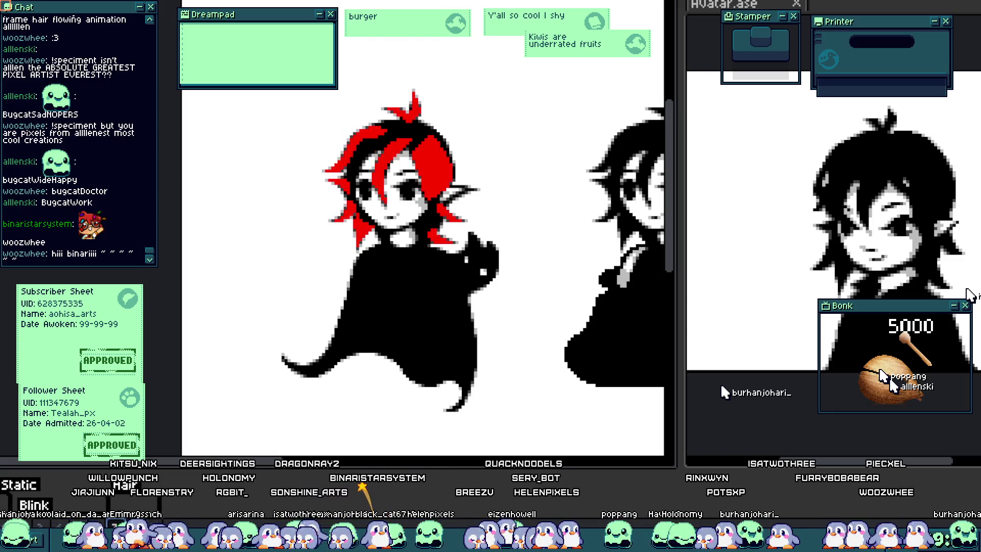
Extend the red side hair strand further down toward the body.
scroll(378, 280, up, 3)
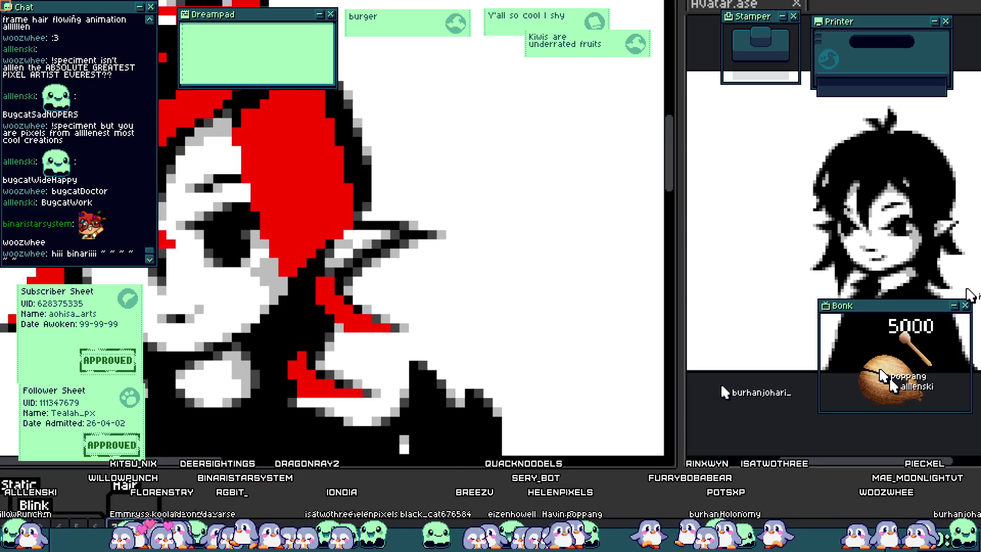
scroll(366, 376, up, 2)
mouse_move(243, 226)
mouse_down()
mouse_move(311, 296)
mouse_move(403, 302)
mouse_move(413, 284)
mouse_move(285, 228)
mouse_move(285, 180)
mouse_move(235, 153)
mouse_up()
scroll(271, 291, down, 2)
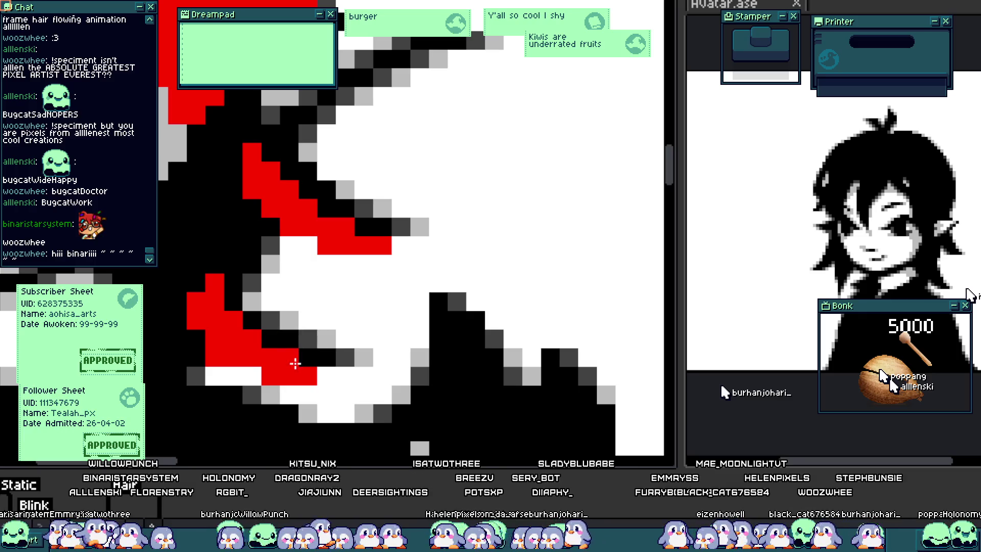
scroll(214, 307, down, 4)
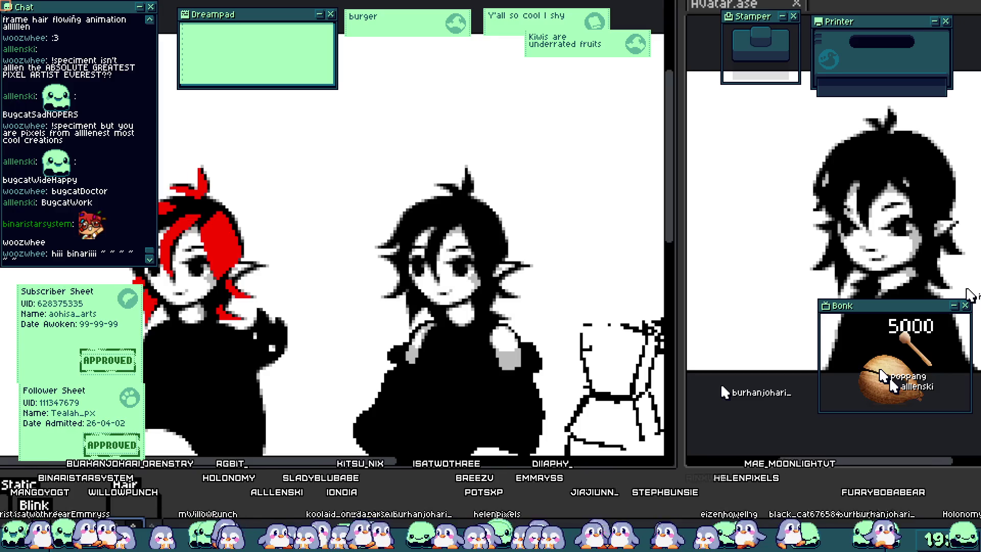
scroll(204, 246, up, 5)
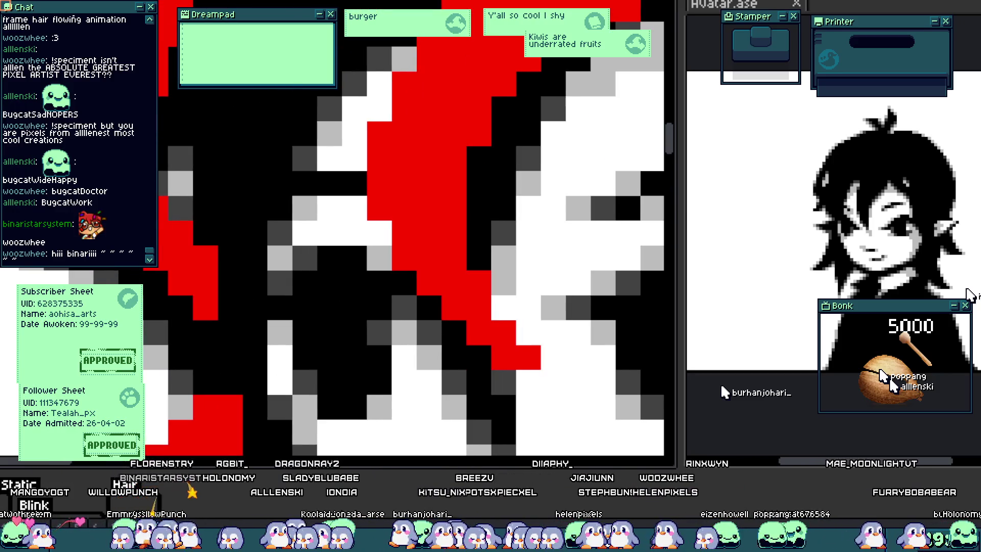
scroll(204, 229, down, 5)
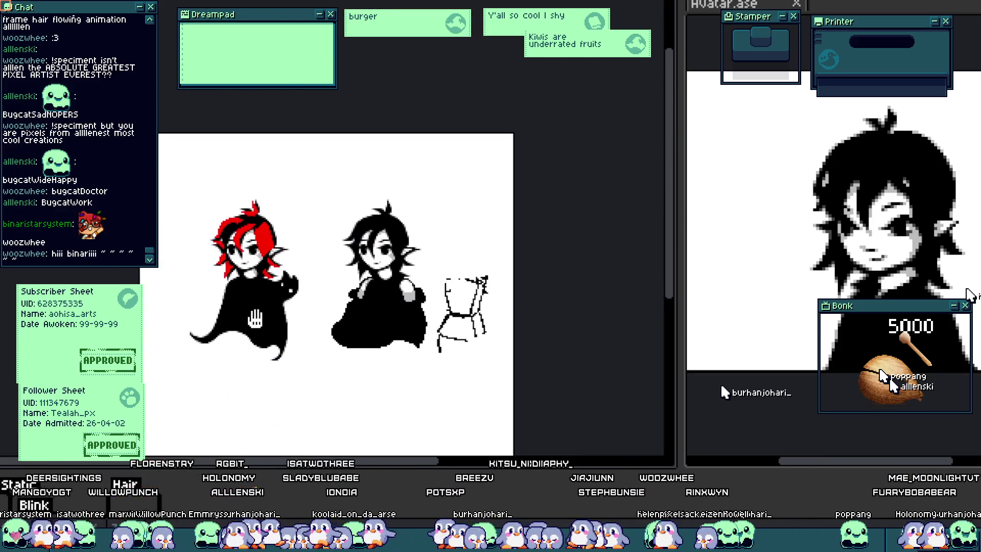
scroll(255, 319, up, 2)
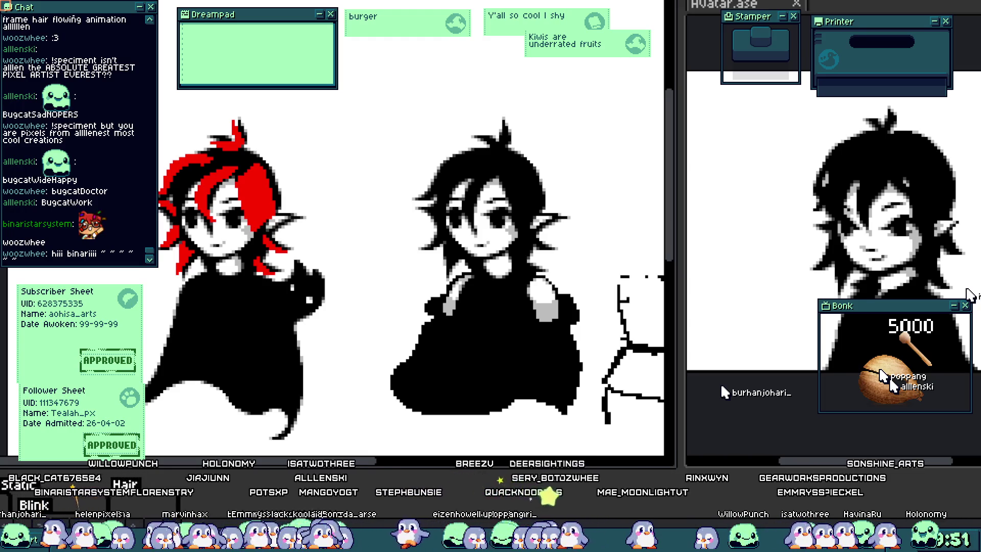
scroll(284, 186, up, 3)
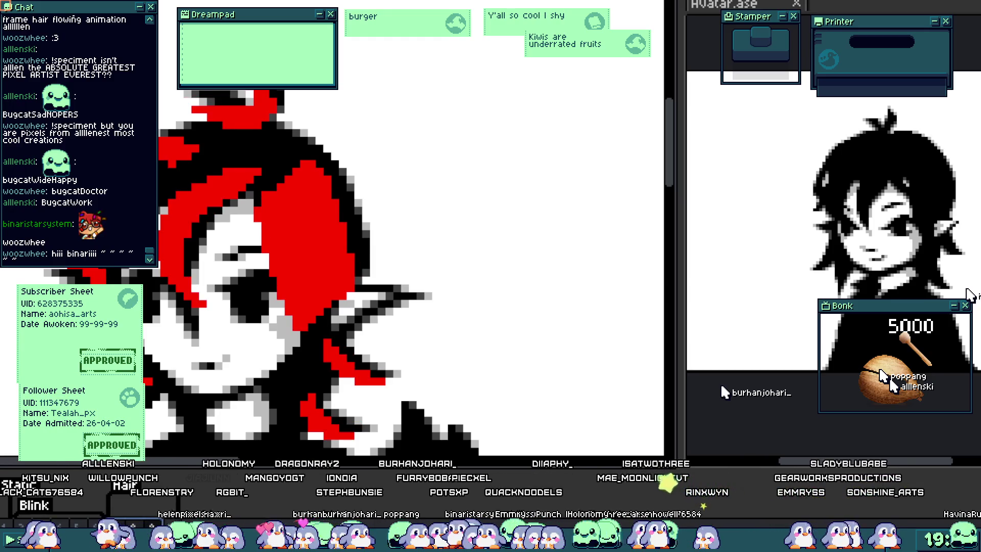
In the hair tuft, turn a stray red pixel white and a black pixel red.
scroll(233, 301, up, 2)
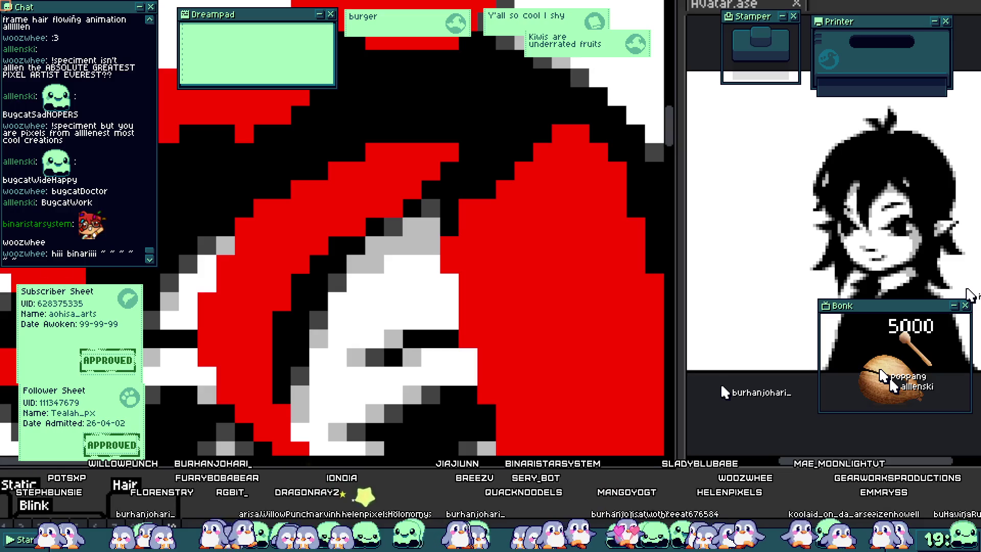
key(minus)
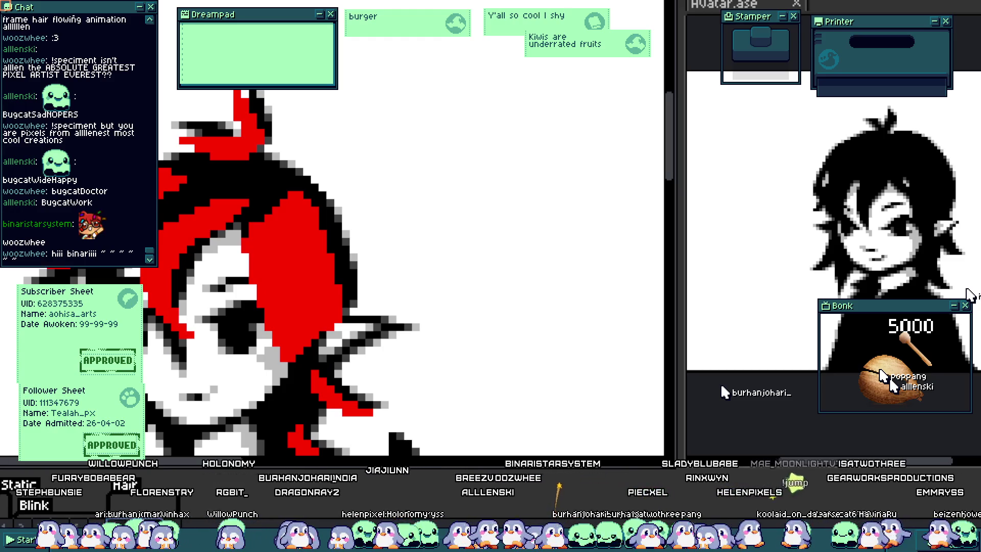
key(plus)
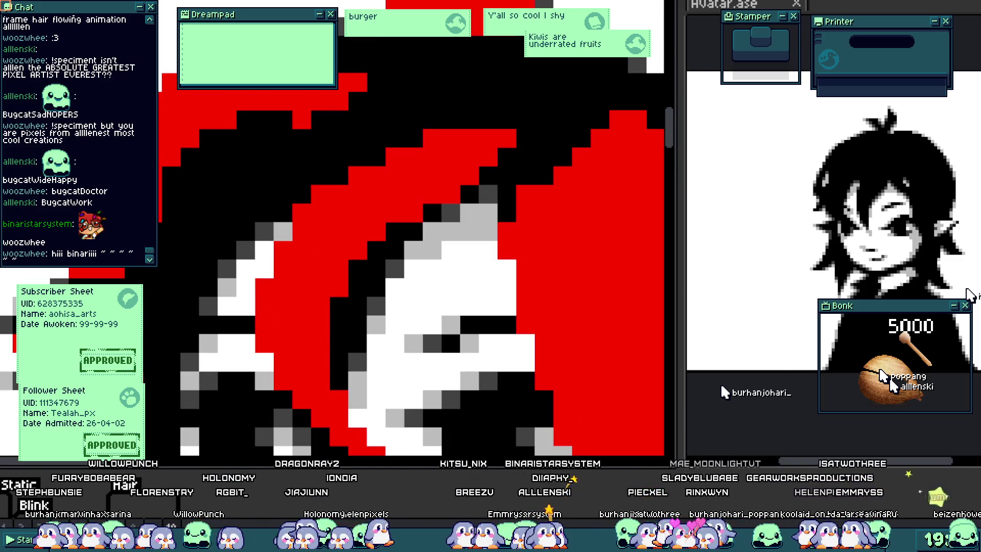
scroll(409, 230, up, 2)
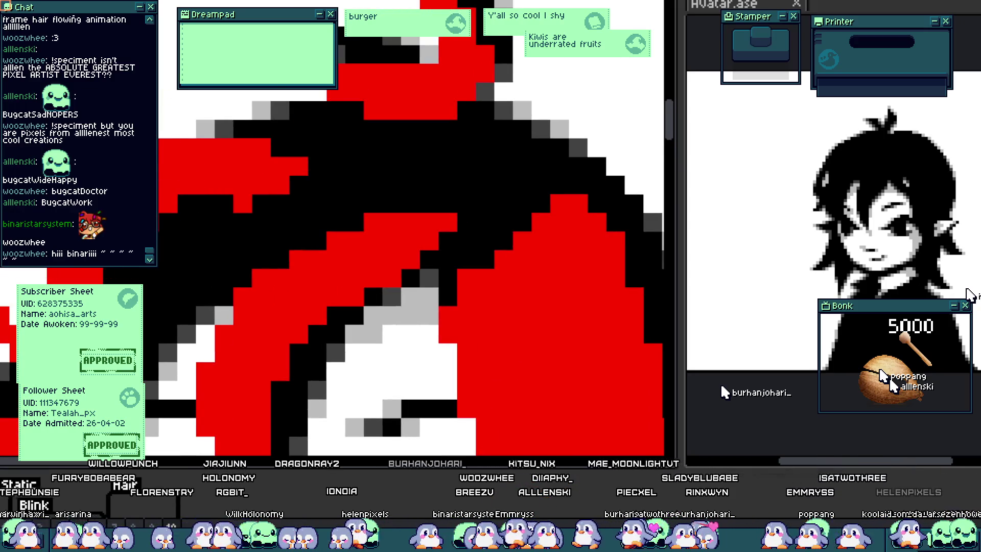
scroll(229, 210, down, 2)
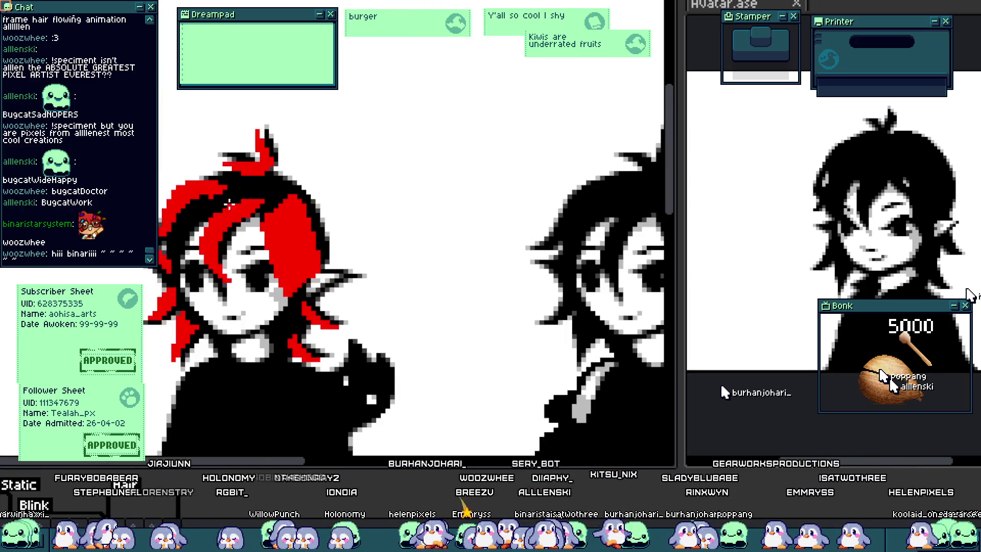
scroll(228, 183, up, 2)
scroll(250, 176, up, 2)
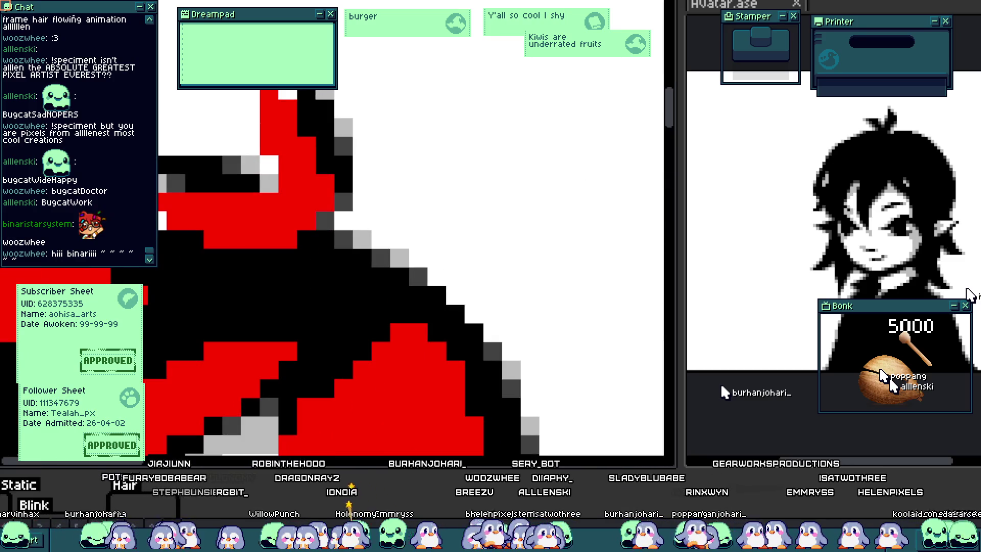
scroll(289, 123, up, 1)
click(263, 155)
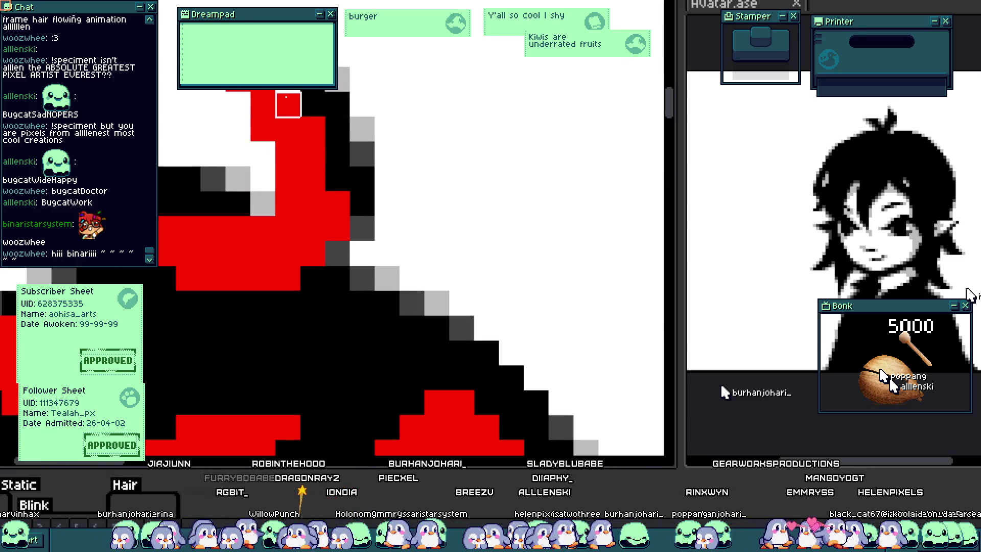
click(331, 184)
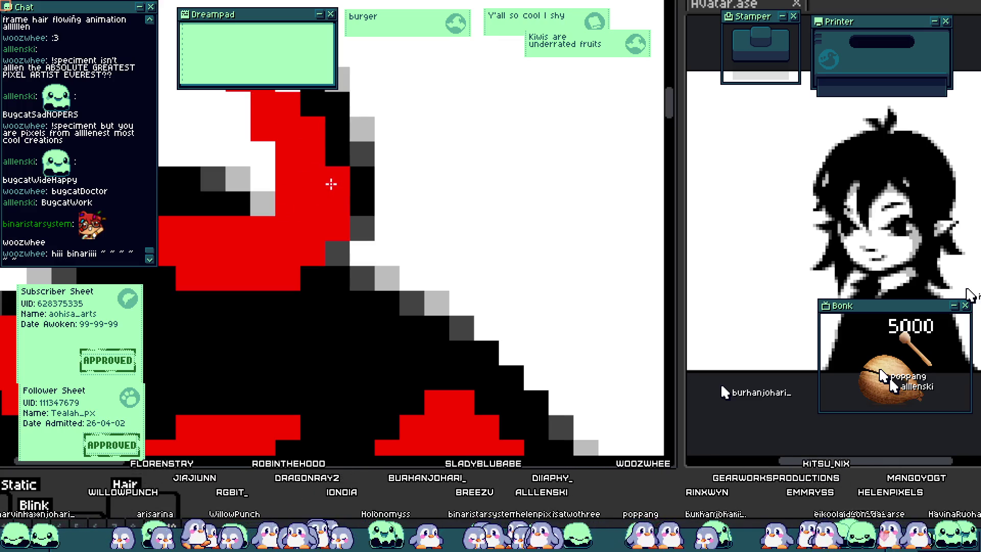
drag(258, 219, 346, 259)
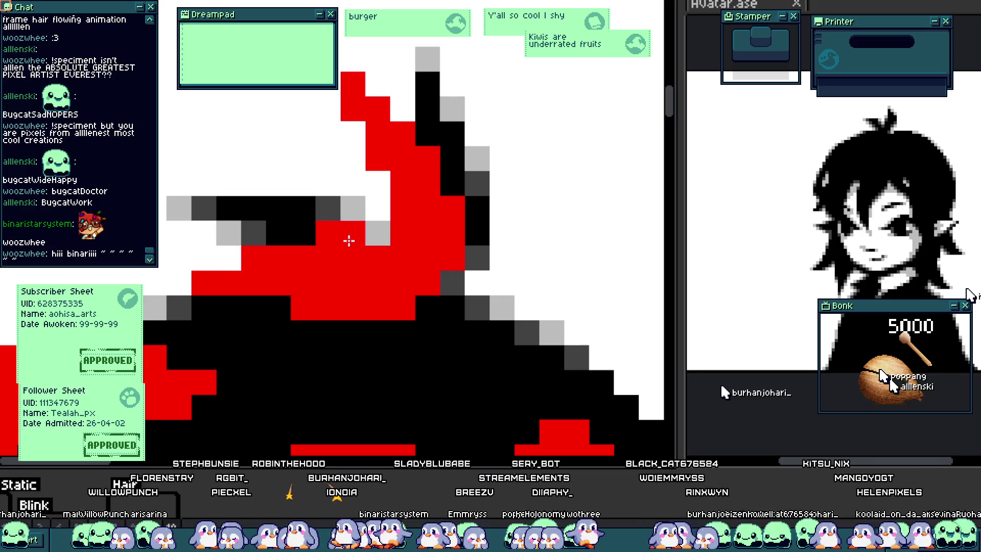
scroll(348, 288, down, 4)
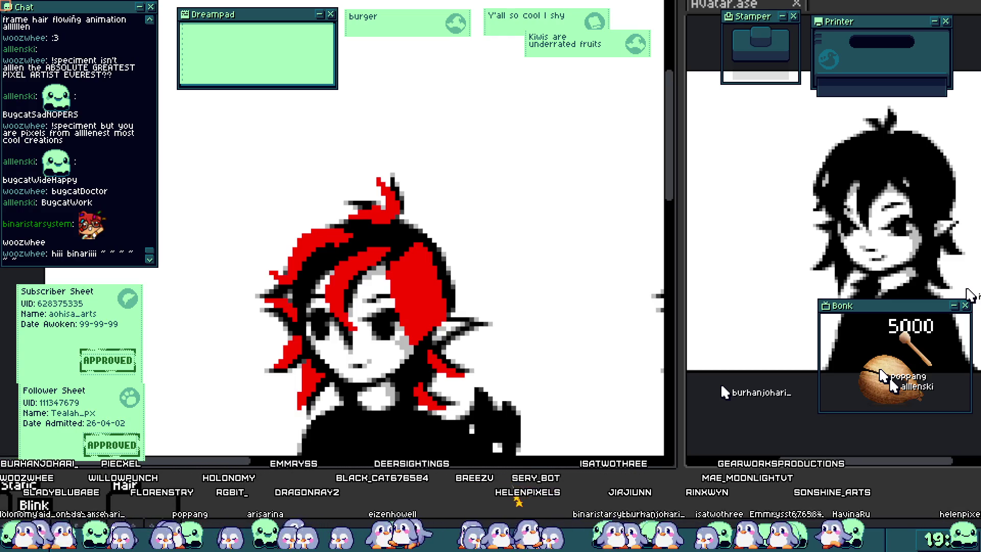
Paint red into the hair strand beside the face and step through the animation frames.
scroll(352, 336, up, 2)
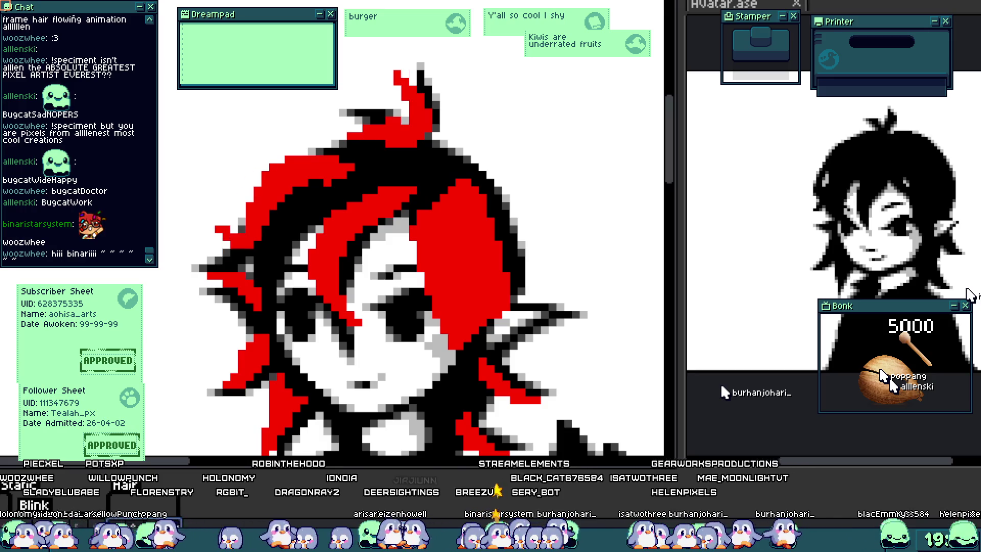
scroll(263, 193, up, 2)
scroll(263, 193, down, 2)
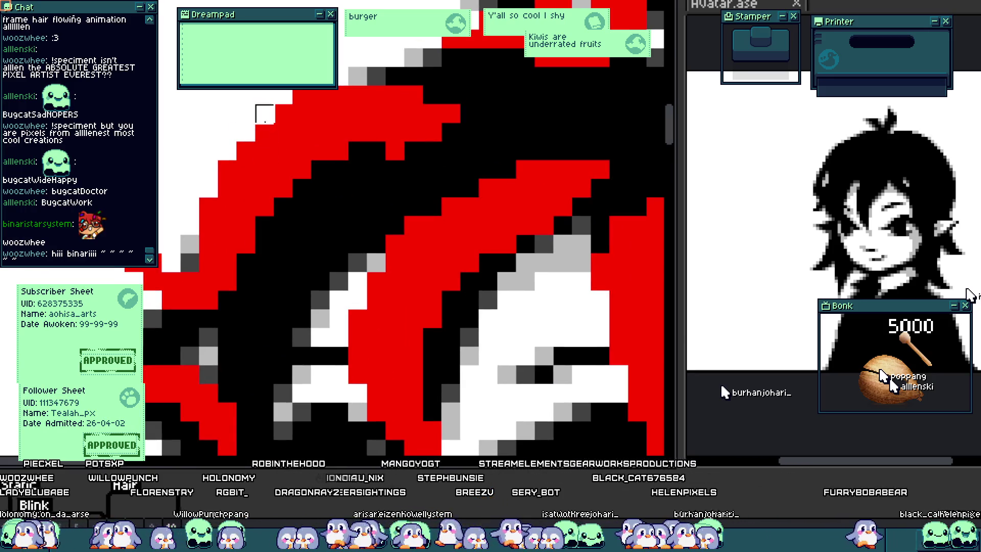
scroll(309, 157, down, 1)
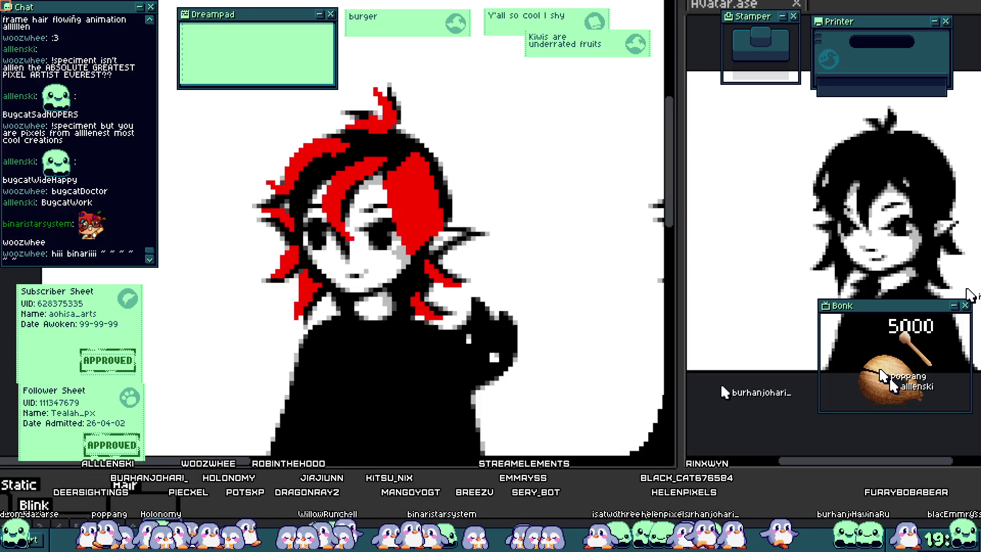
scroll(266, 217, up, 5)
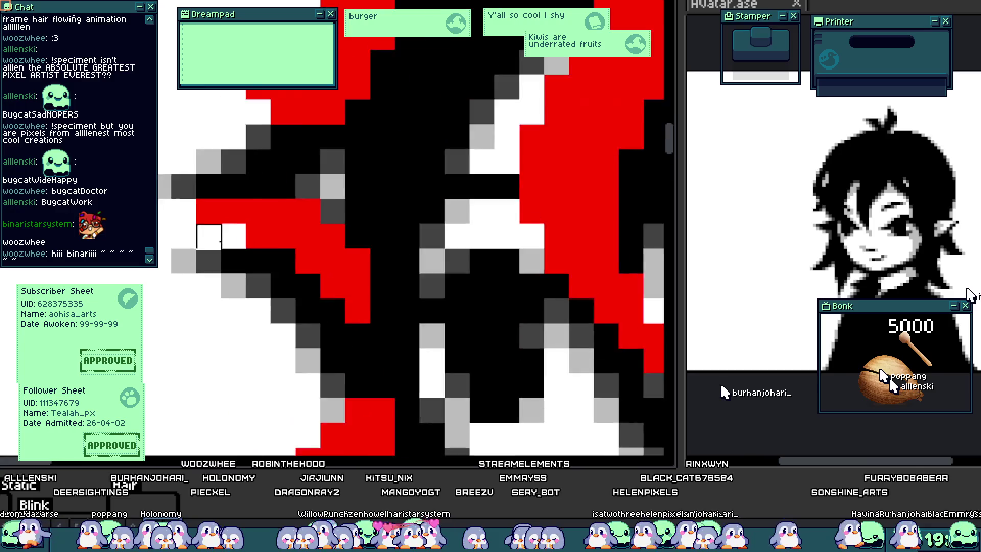
mouse_move(267, 217)
mouse_down()
mouse_move(324, 251)
mouse_move(308, 256)
mouse_move(381, 265)
mouse_move(416, 179)
mouse_up()
scroll(380, 217, down, 3)
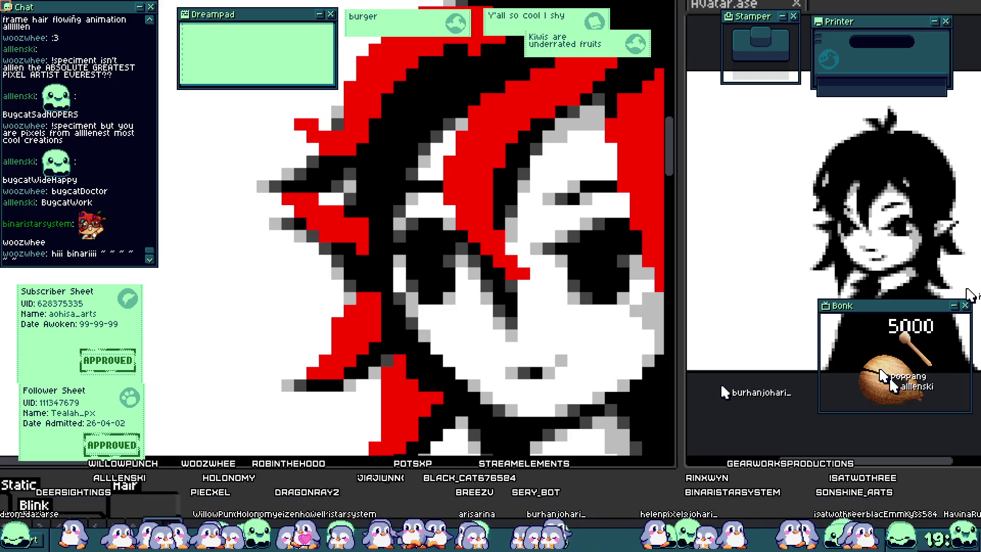
scroll(294, 187, up, 2)
scroll(285, 168, down, 3)
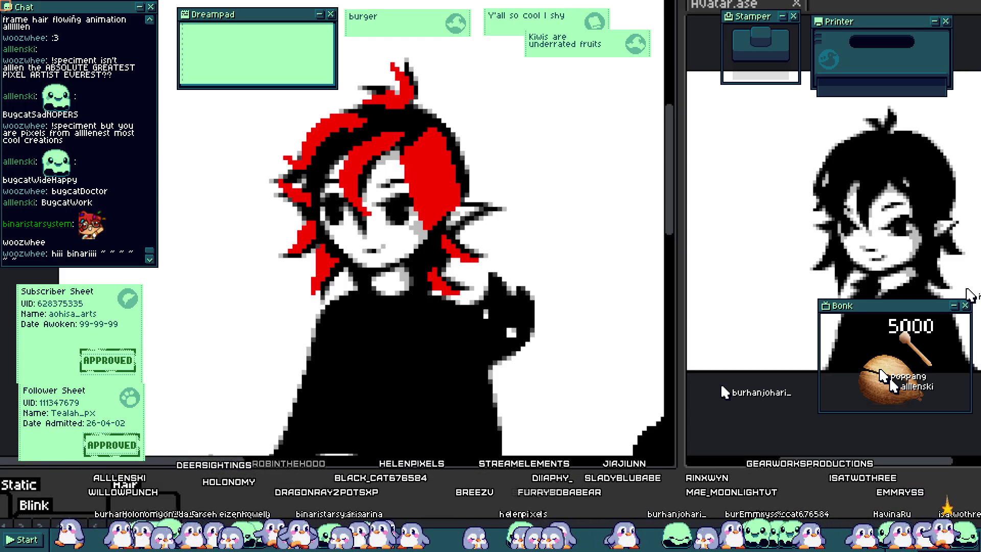
scroll(380, 341, up, 3)
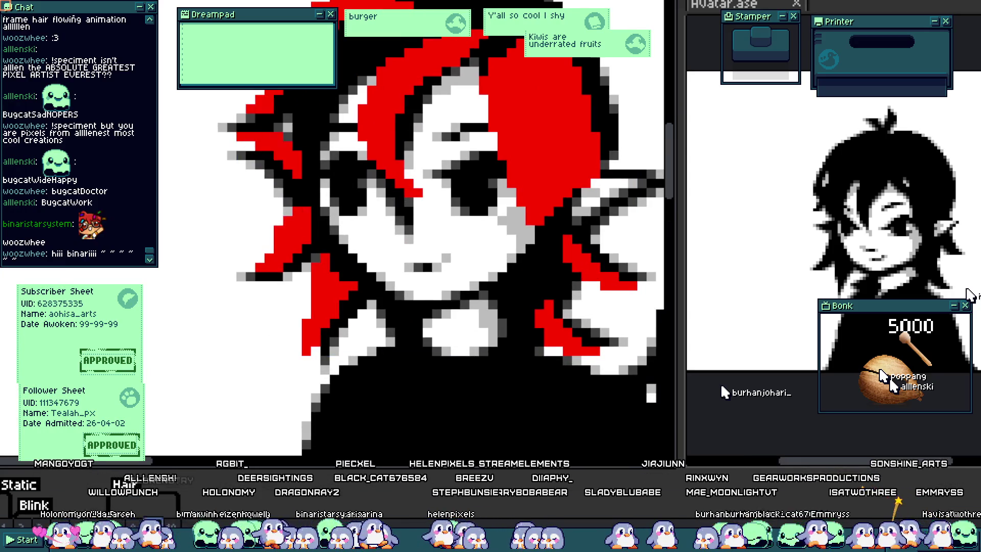
key(Return)
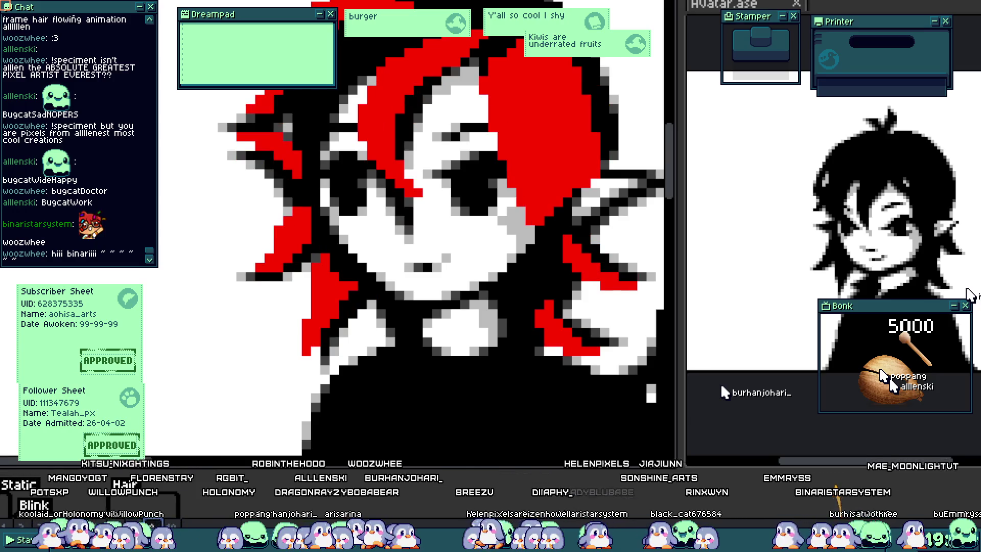
Add a red pixel at the side strand's tip, undo the outward extension, and recheck frames.
scroll(296, 230, up, 4)
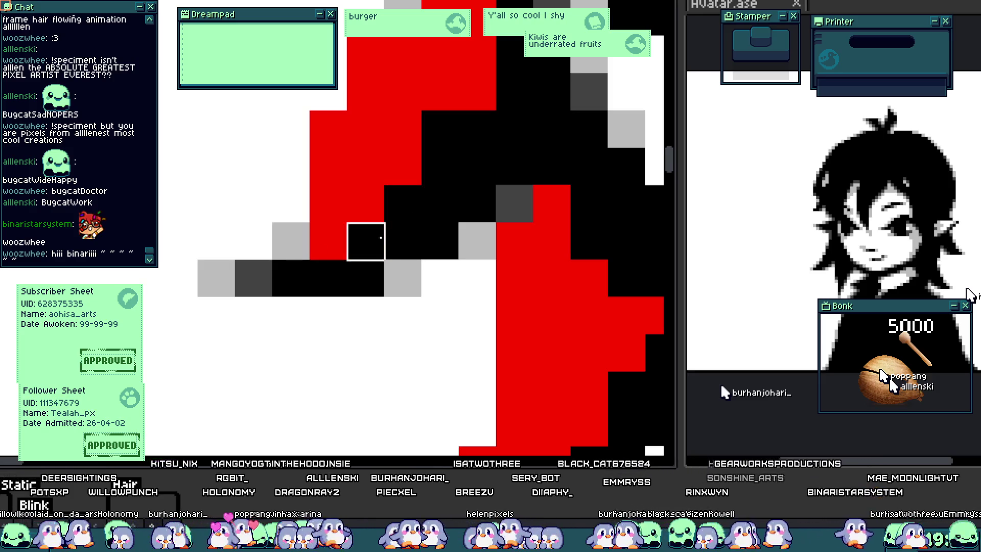
scroll(403, 241, down, 4)
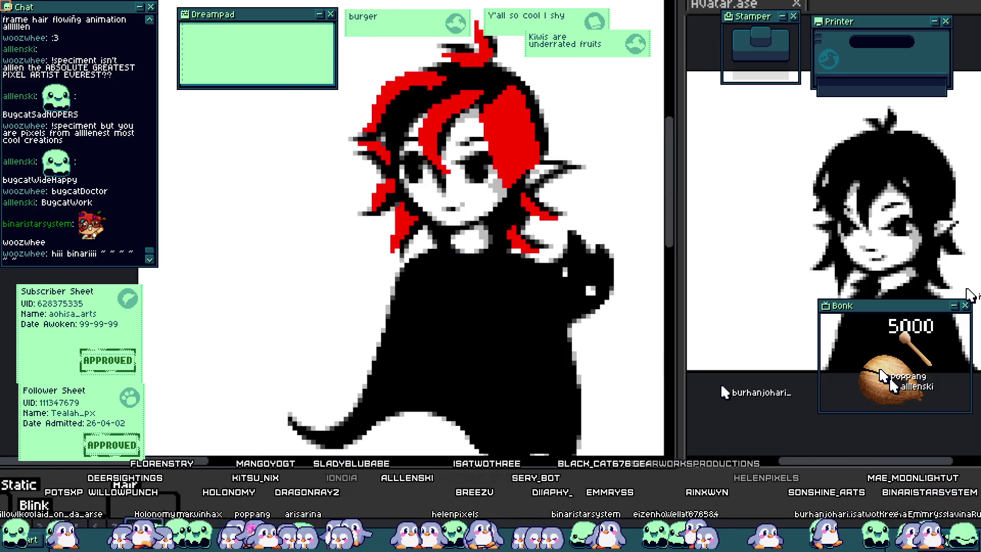
scroll(385, 175, up, 4)
click(372, 151)
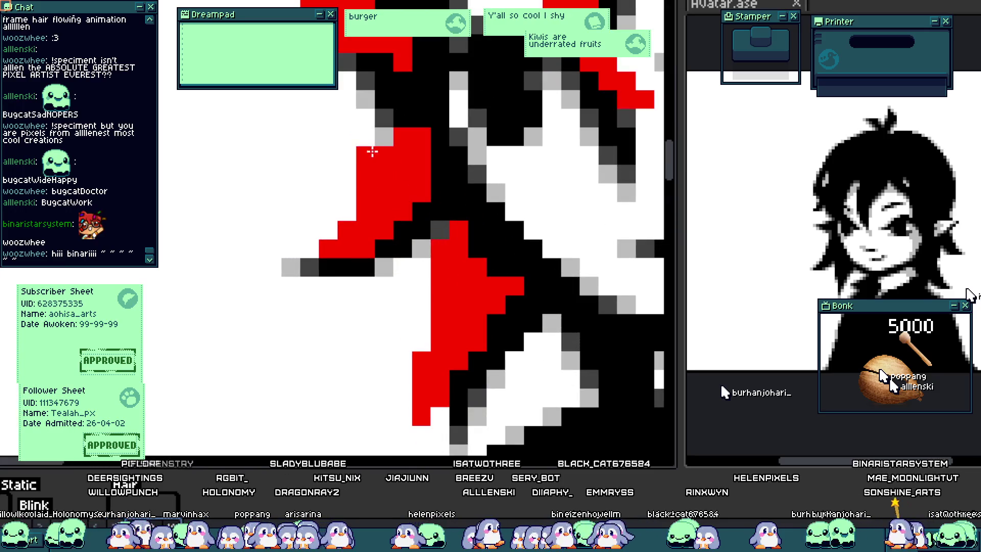
mouse_move(358, 173)
mouse_down()
mouse_move(340, 208)
mouse_move(315, 208)
mouse_move(332, 193)
mouse_up()
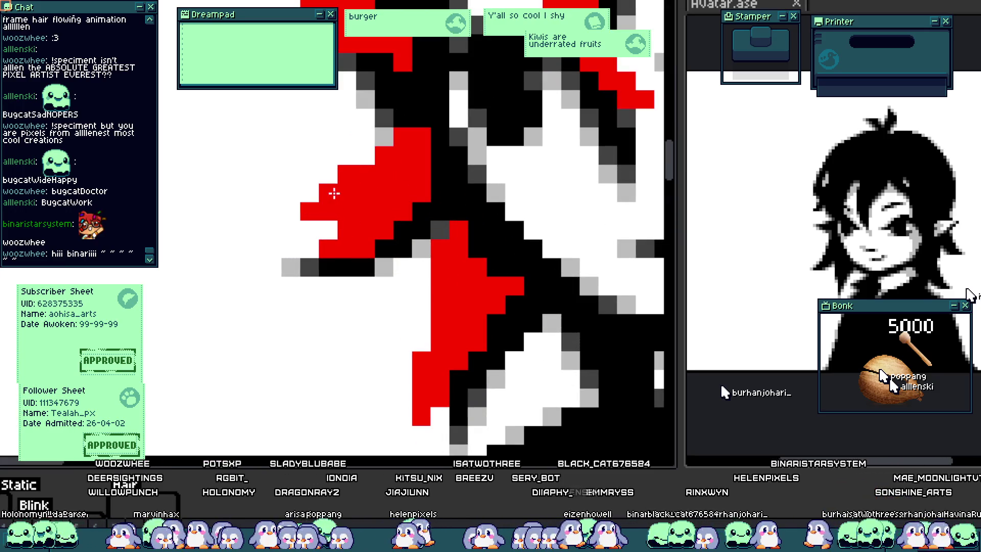
key(ctrl+z)
key(ctrl+z)
key(ctrl+z)
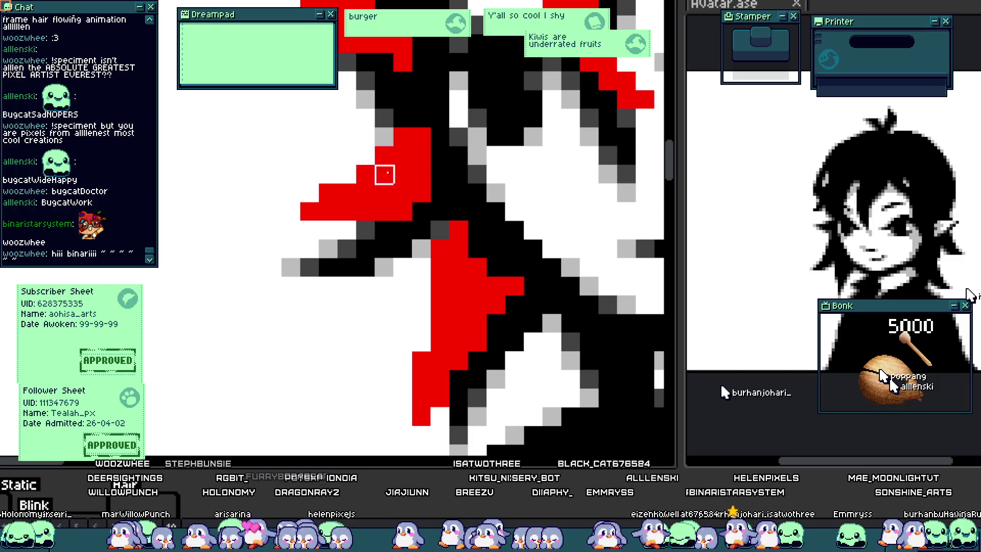
key(Return)
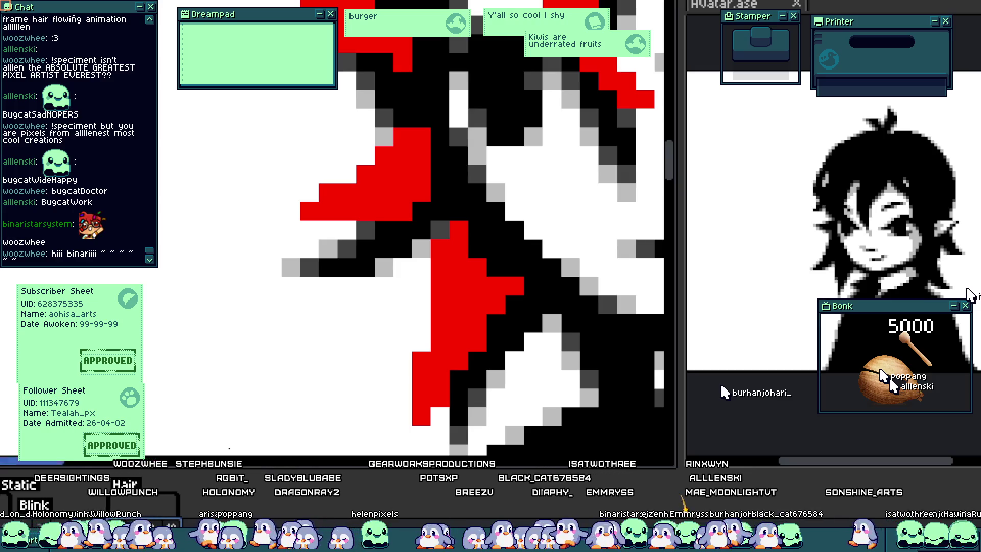
key(ctrl+0)
scroll(346, 307, down, 2)
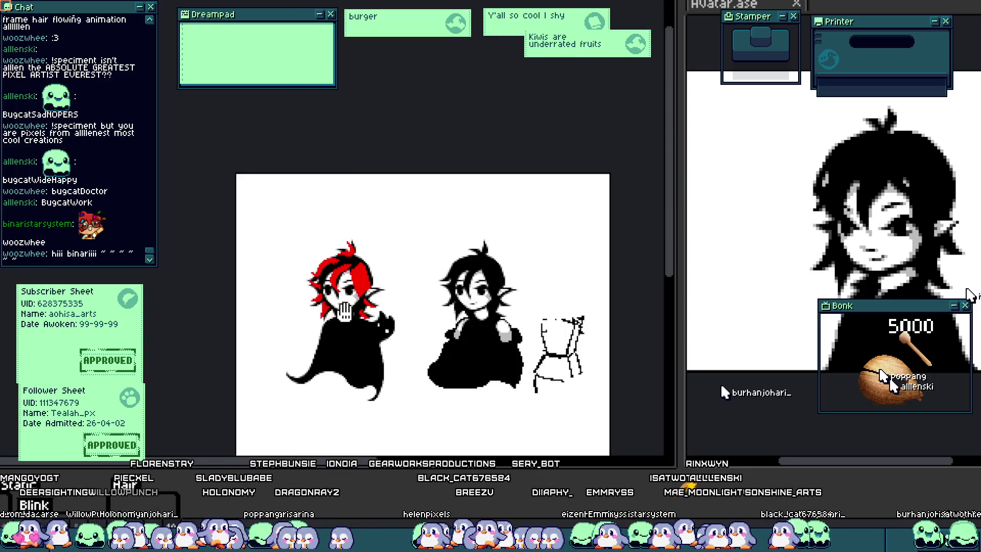
scroll(346, 307, up, 3)
key(Return)
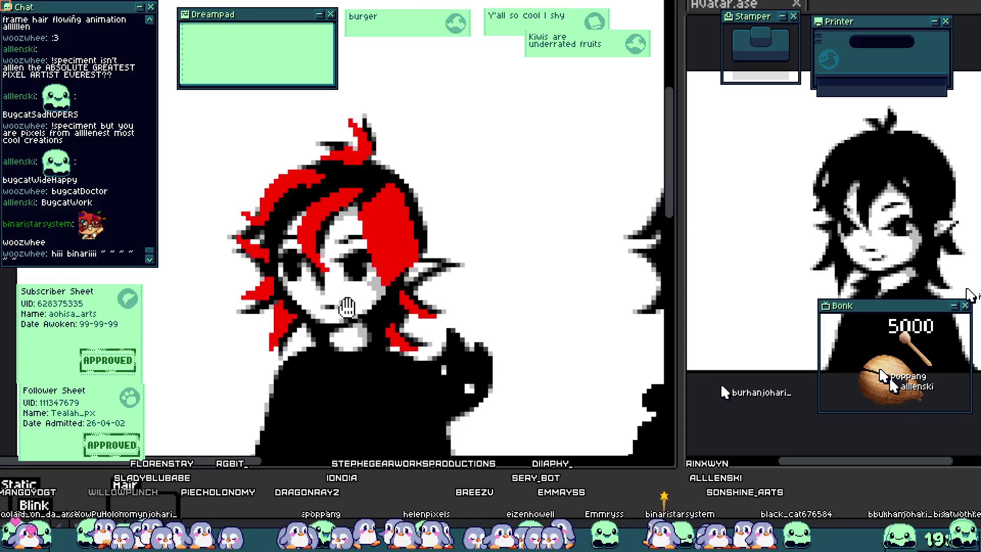
scroll(337, 308, down, 1)
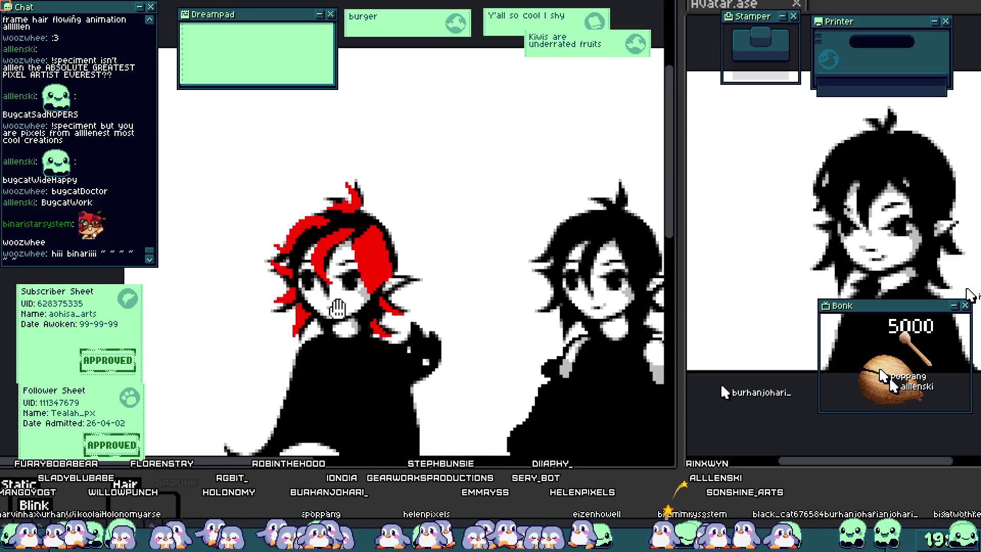
scroll(336, 350, up, 2)
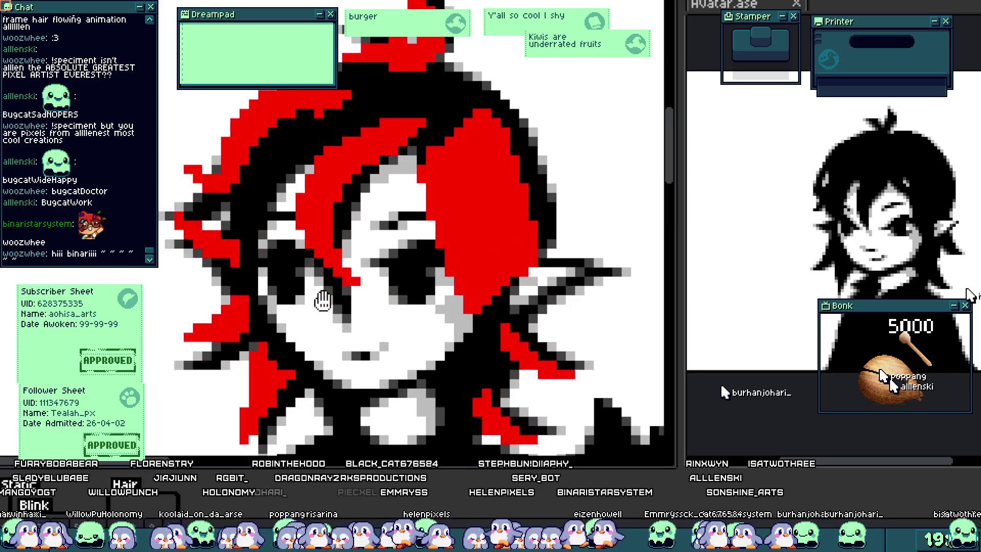
scroll(338, 327, down, 1)
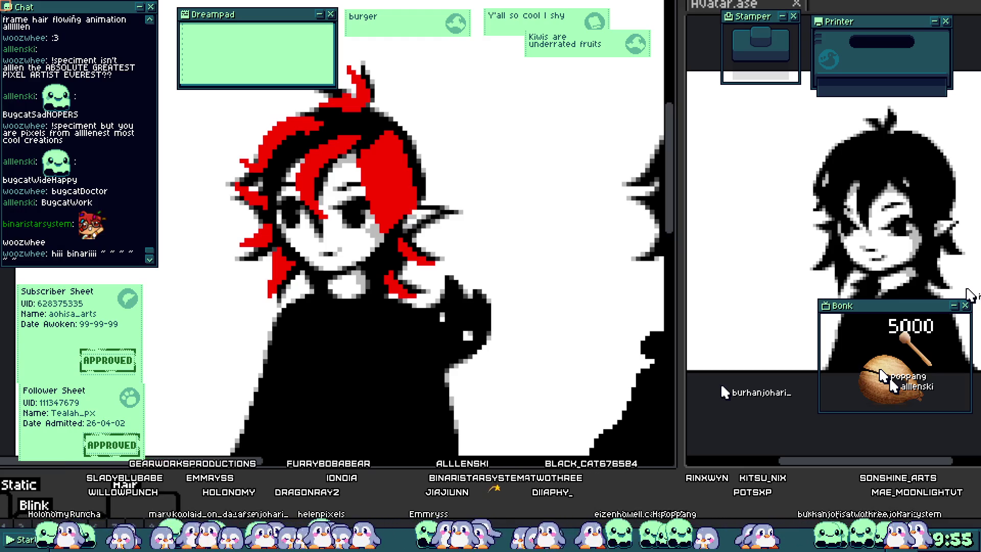
scroll(341, 199, up, 1)
scroll(343, 198, up, 1)
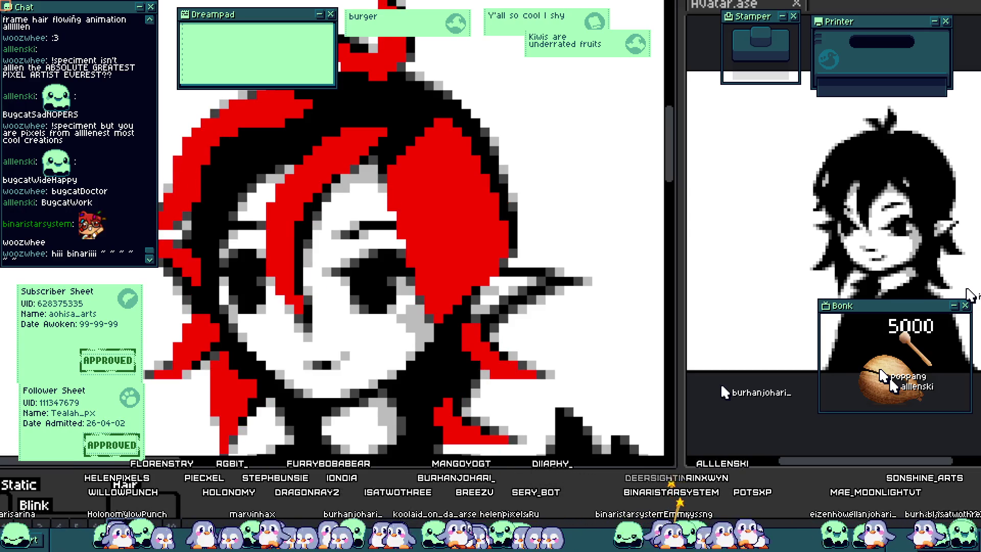
scroll(285, 305, up, 3)
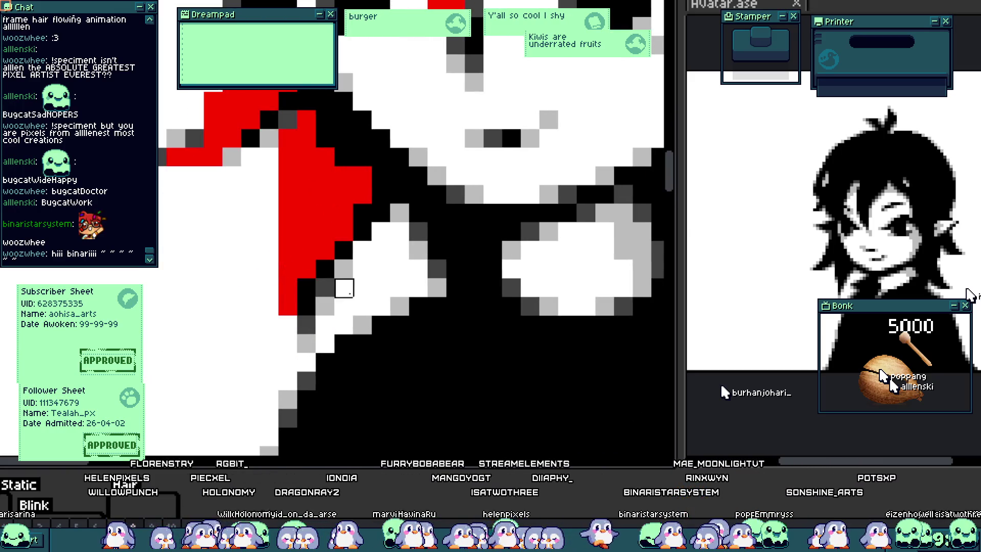
Repaint the left red strand's edge with red pixels and one white pixel.
scroll(343, 287, down, 3)
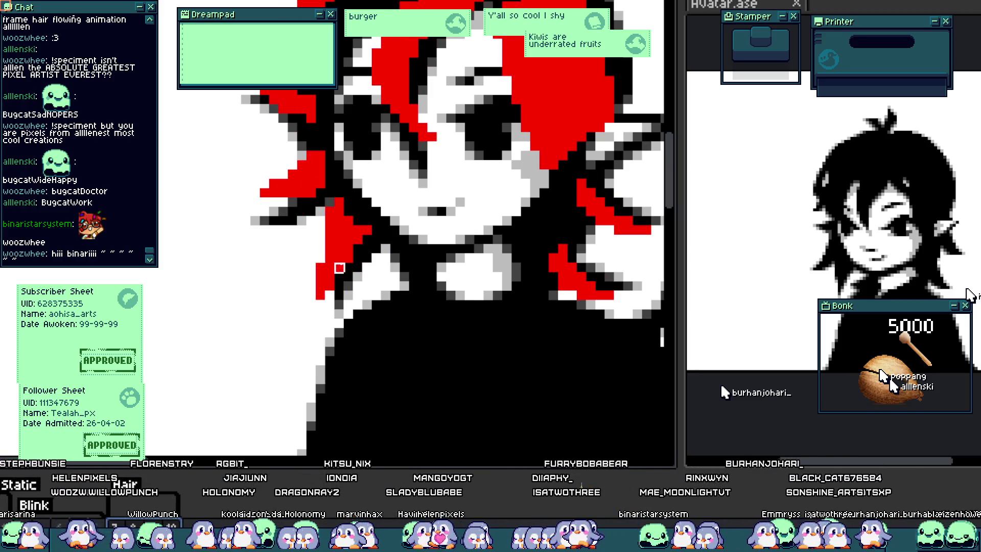
scroll(318, 231, up, 3)
click(298, 343)
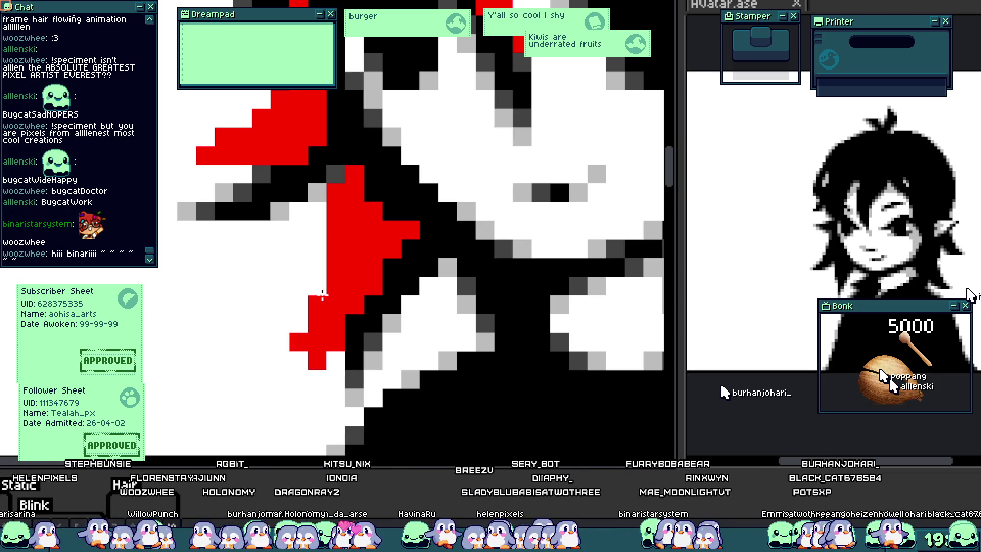
mouse_move(336, 305)
mouse_down()
mouse_move(335, 228)
mouse_move(385, 212)
mouse_move(419, 243)
mouse_move(318, 362)
mouse_up()
right_click(336, 343)
click(355, 323)
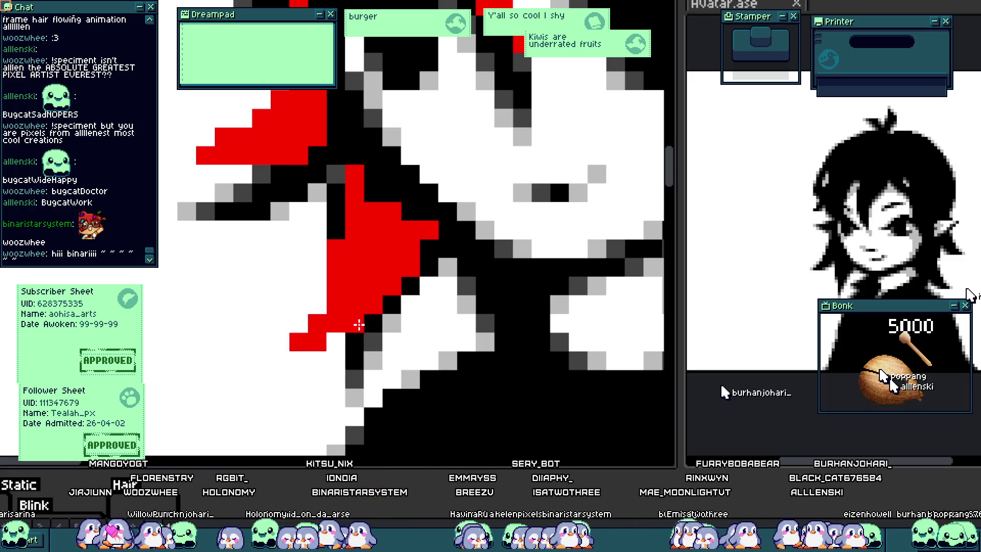
scroll(337, 249, down, 1)
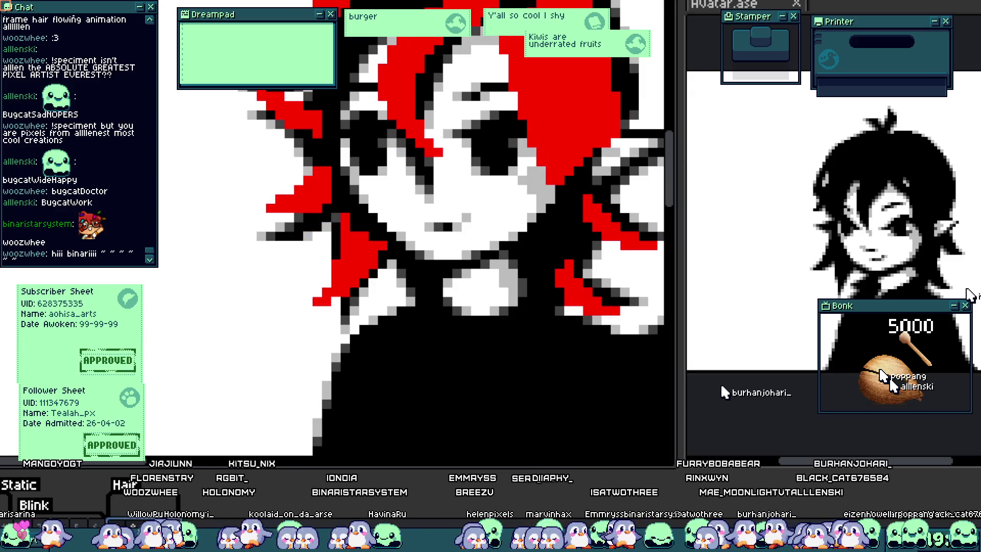
scroll(352, 347, down, 3)
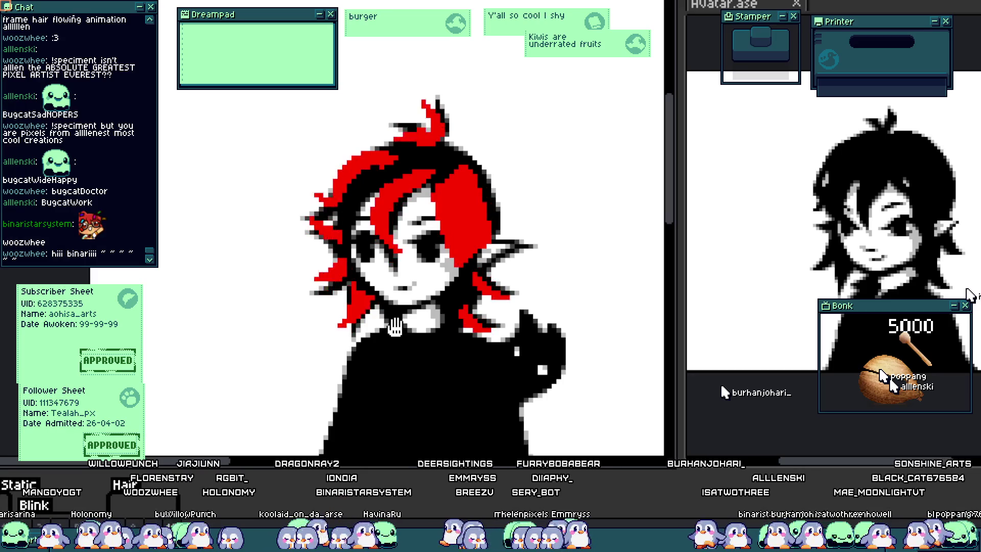
scroll(396, 335, down, 1)
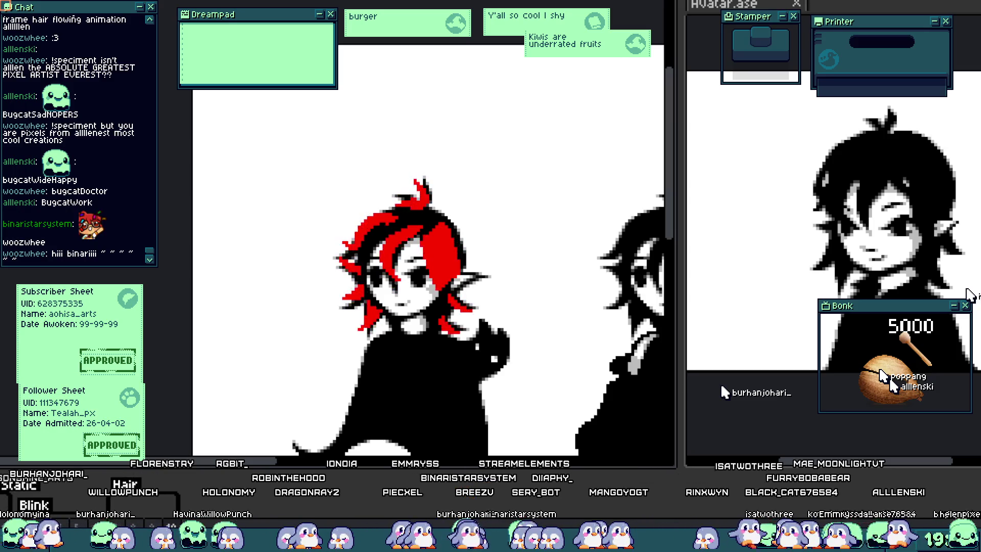
scroll(400, 297, up, 2)
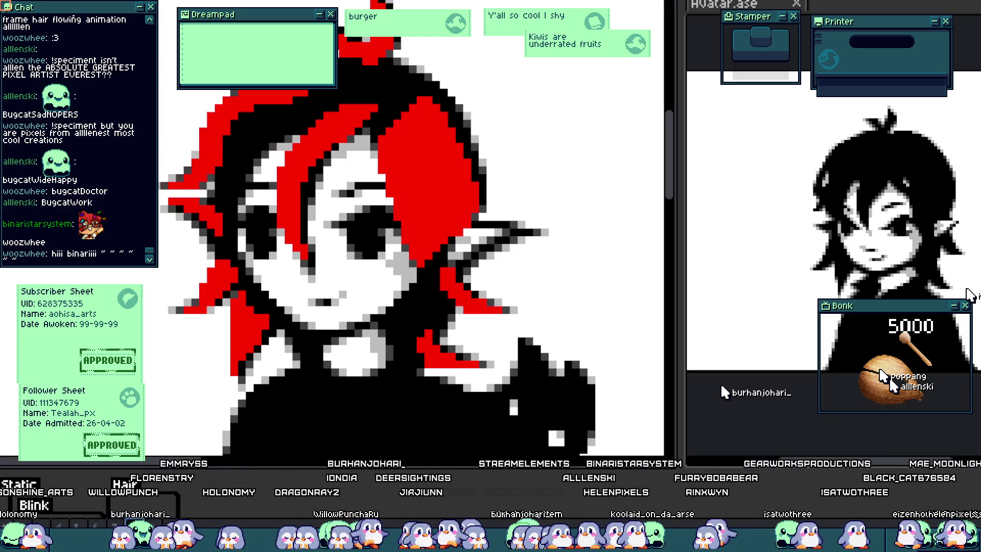
scroll(227, 287, up, 2)
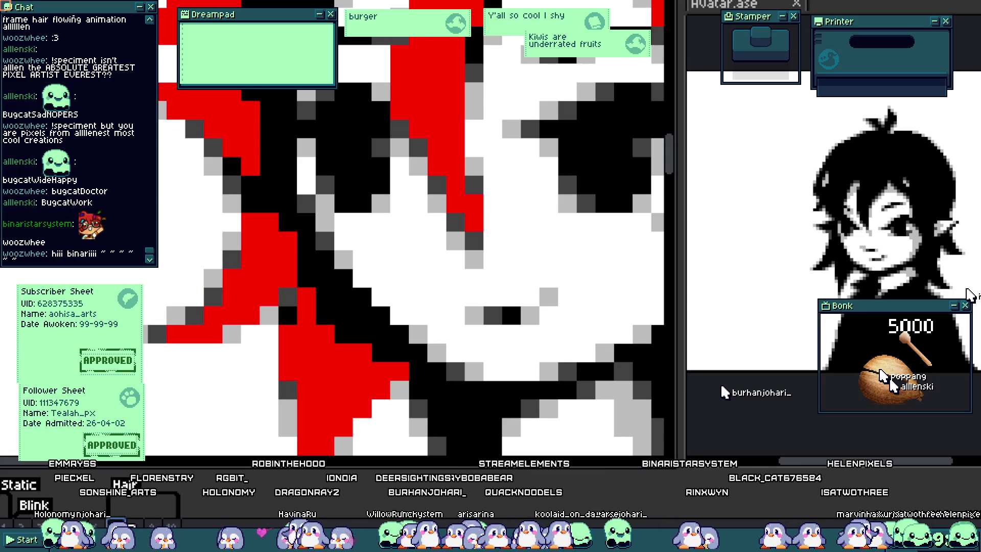
scroll(176, 334, down, 3)
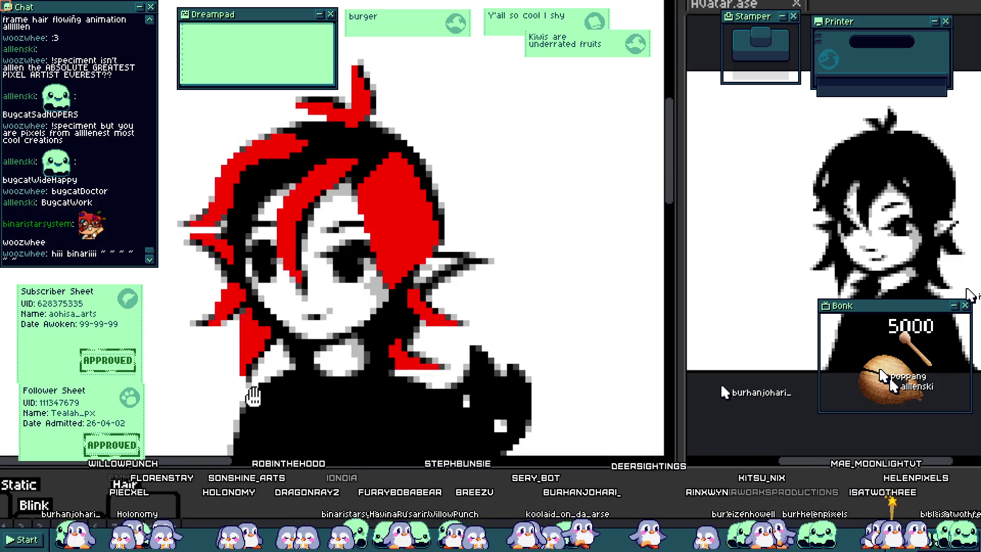
scroll(291, 358, down, 2)
scroll(294, 352, up, 1)
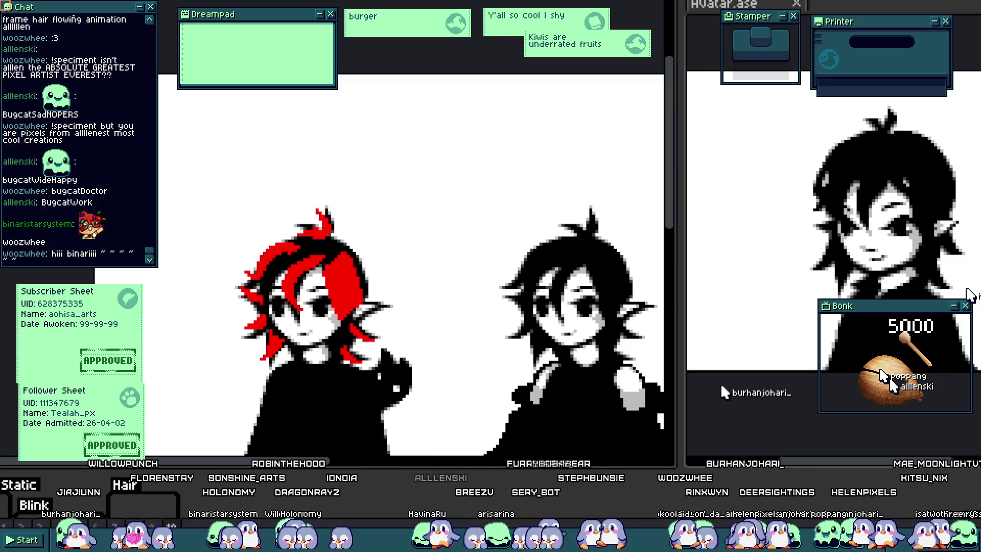
scroll(197, 374, up, 1)
drag(197, 374, 139, 381)
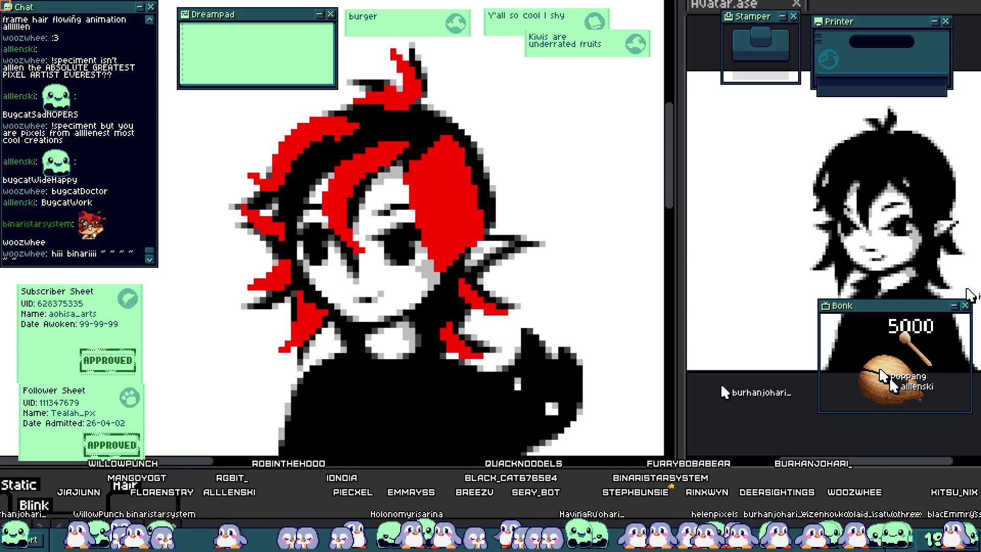
drag(382, 282, 327, 288)
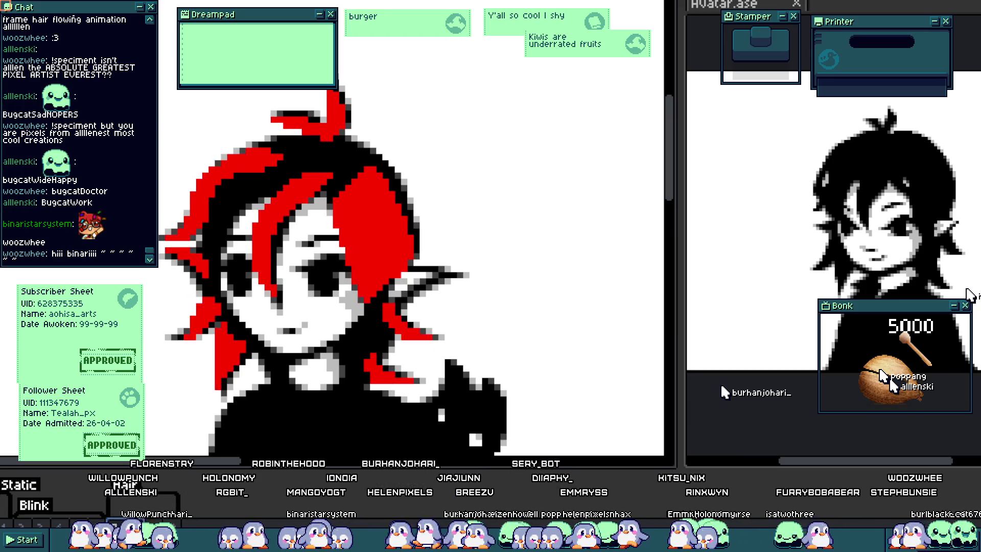
On the next frame, paint a red column into the left hair and black outline beside the forehead.
scroll(282, 194, up, 2)
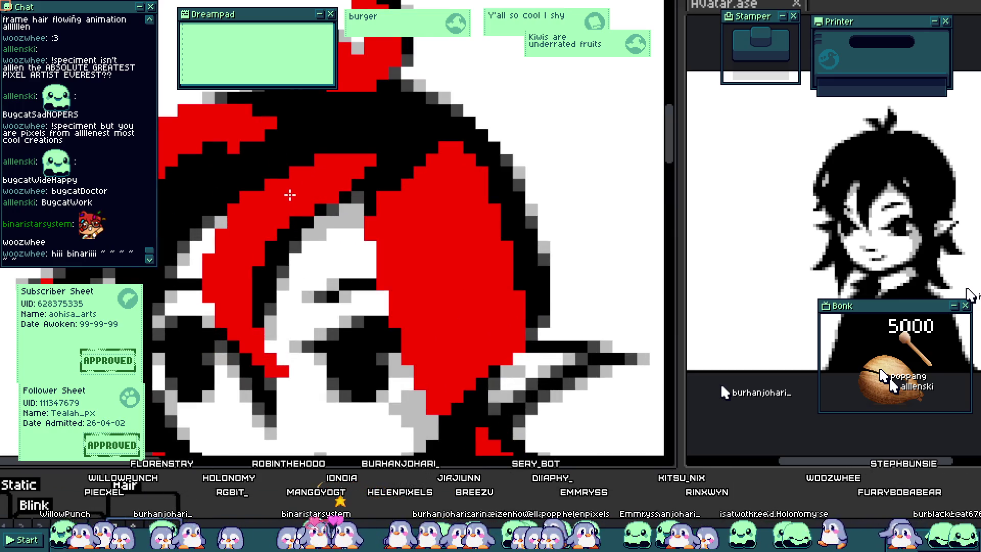
scroll(291, 199, up, 2)
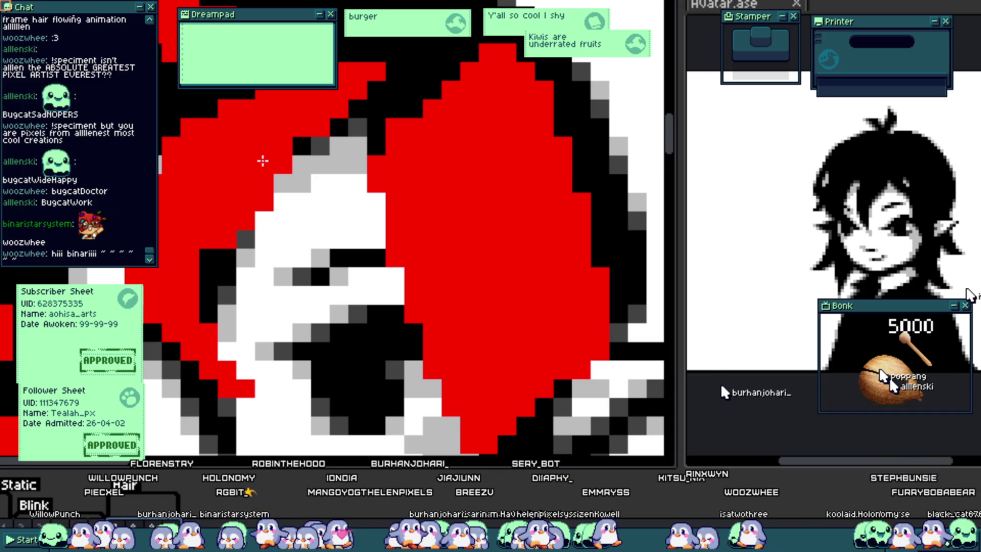
key(Right)
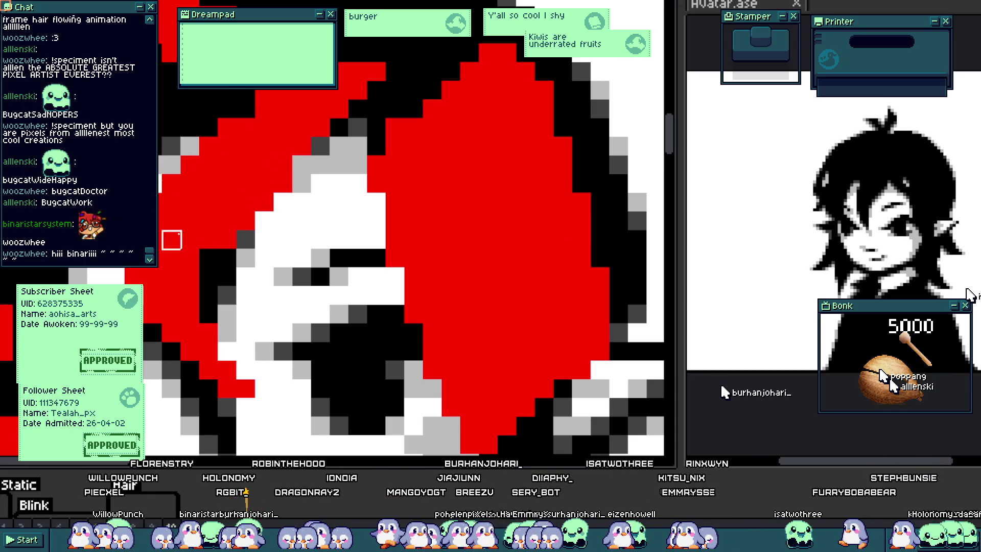
mouse_move(225, 353)
mouse_down()
mouse_move(230, 315)
mouse_move(235, 390)
mouse_up()
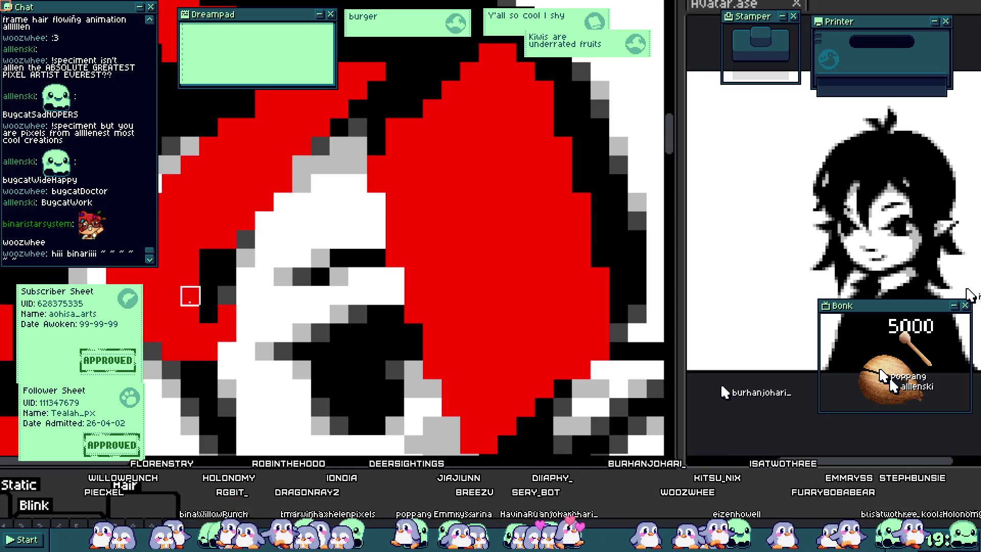
mouse_move(190, 295)
mouse_down()
mouse_move(191, 274)
mouse_move(227, 240)
mouse_up()
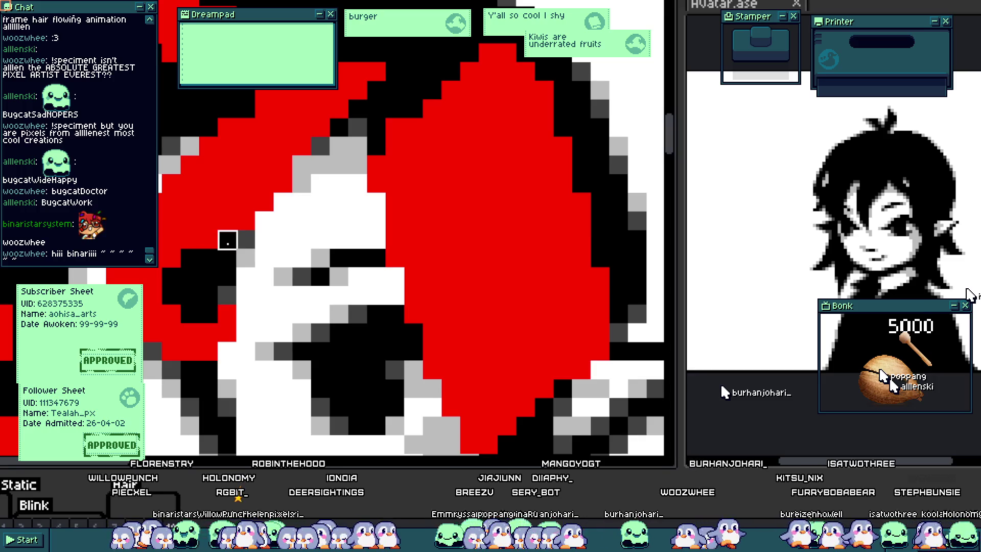
scroll(227, 240, down, 5)
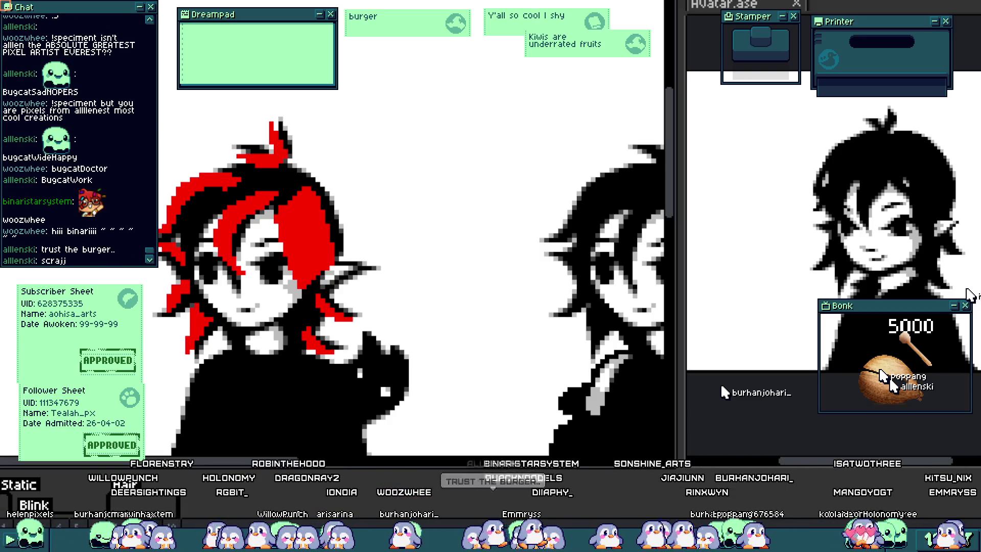
drag(482, 292, 510, 295)
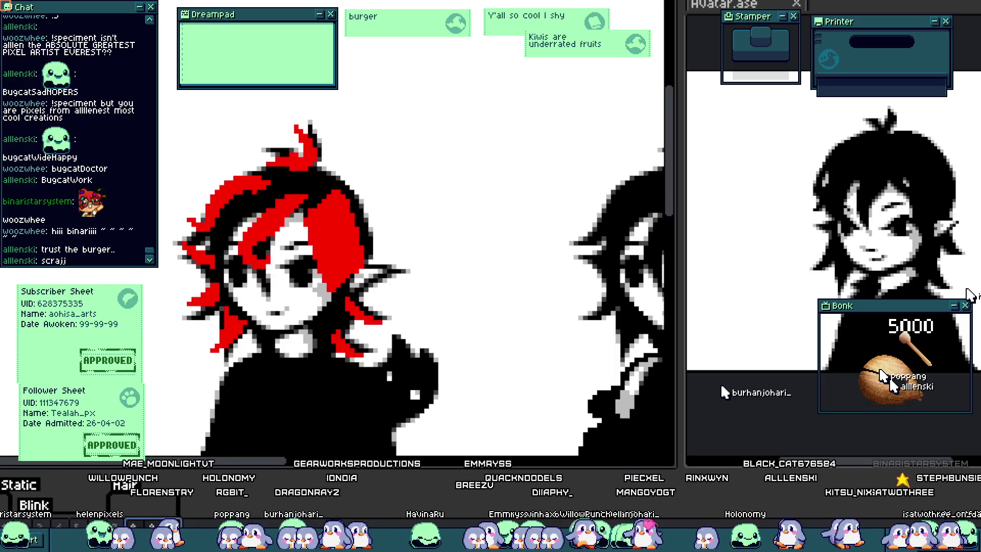
Advance to the next hair animation frame and inspect the red hair up close.
scroll(323, 199, up, 1)
scroll(322, 199, up, 1)
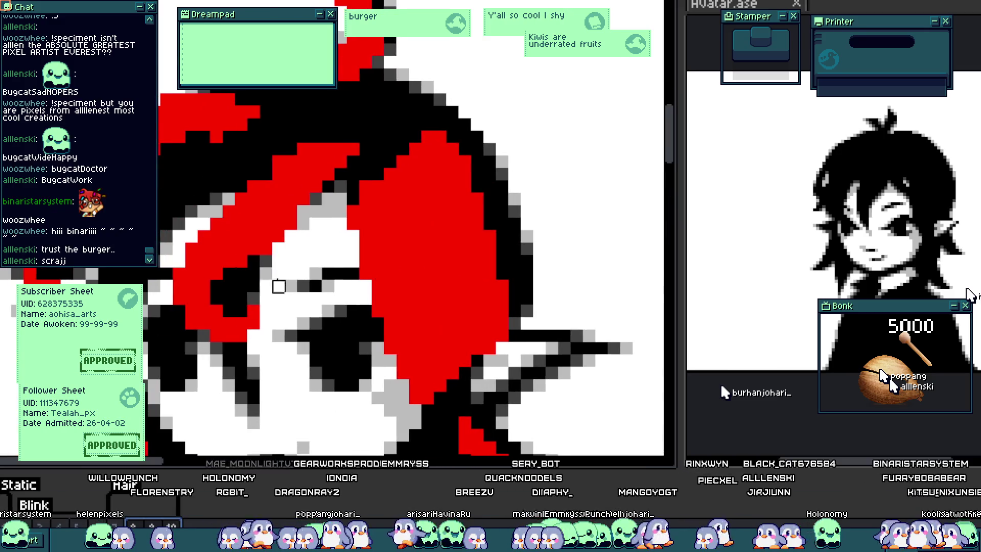
scroll(304, 274, down, 2)
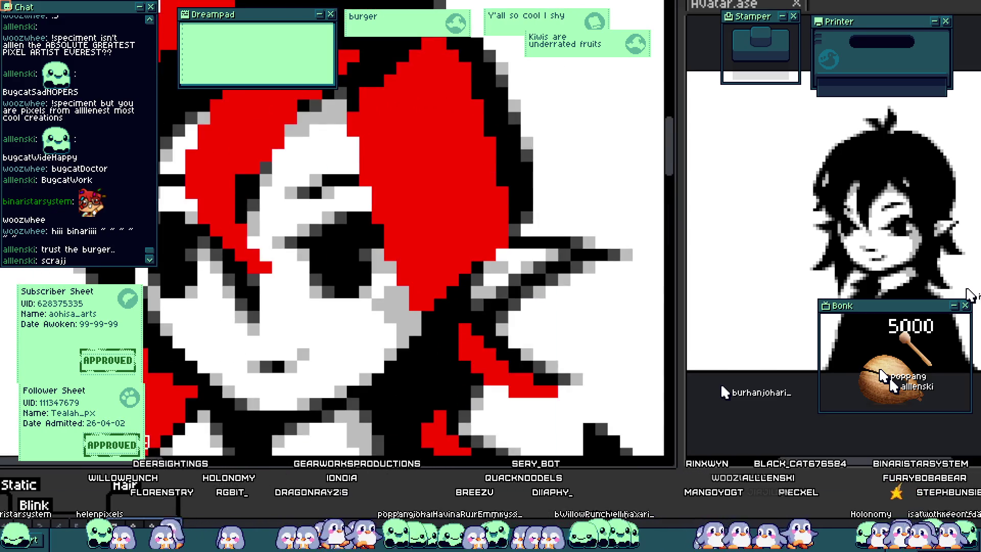
key(Right)
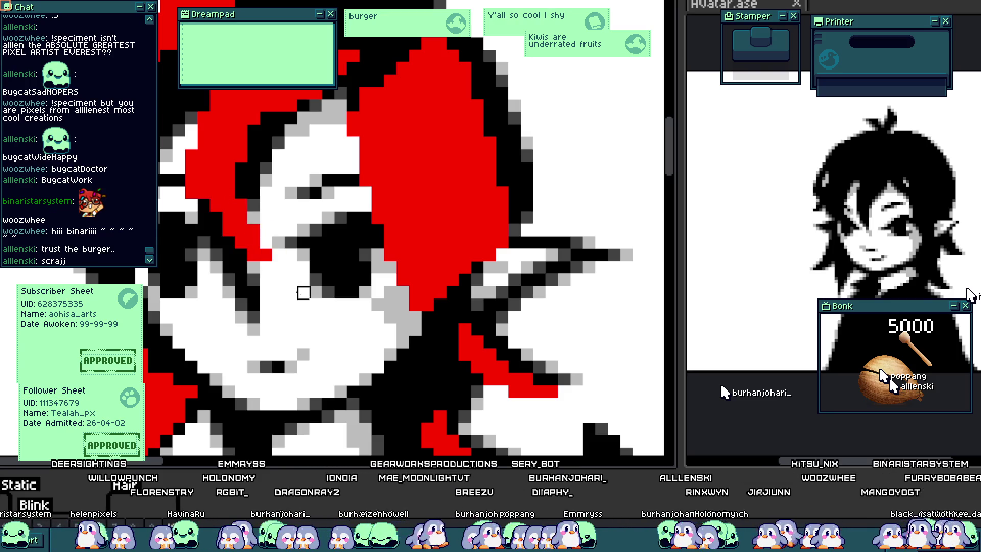
scroll(204, 206, down, 2)
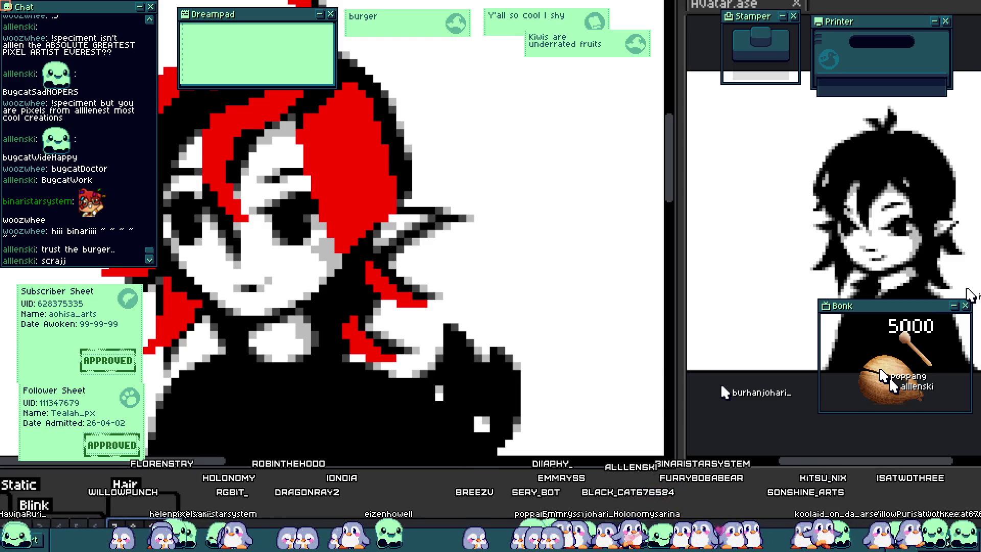
Add black outline pixels along the red hair and fix an edge pixel, undoing a stray red stroke.
scroll(455, 226, down, 2)
scroll(219, 400, up, 2)
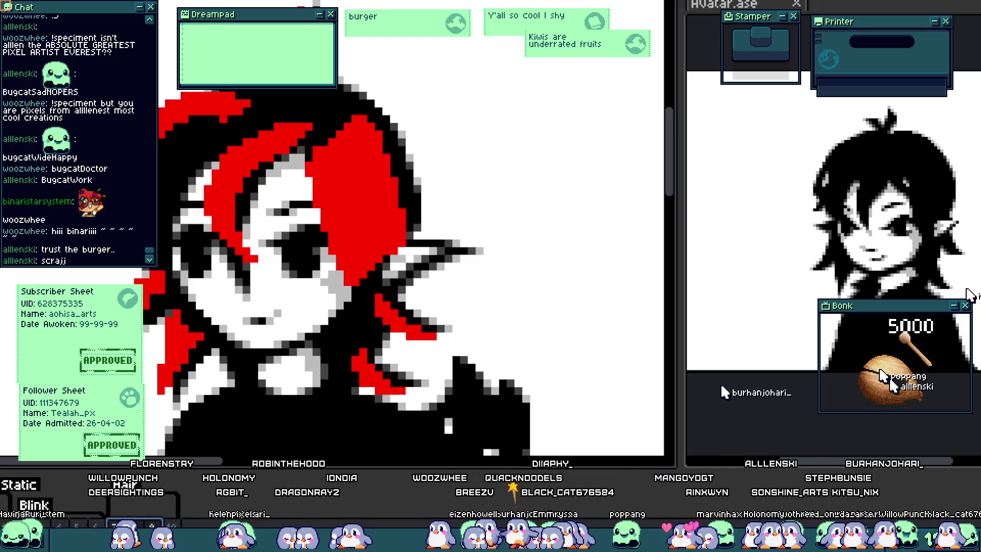
scroll(233, 372, down, 2)
scroll(232, 372, up, 2)
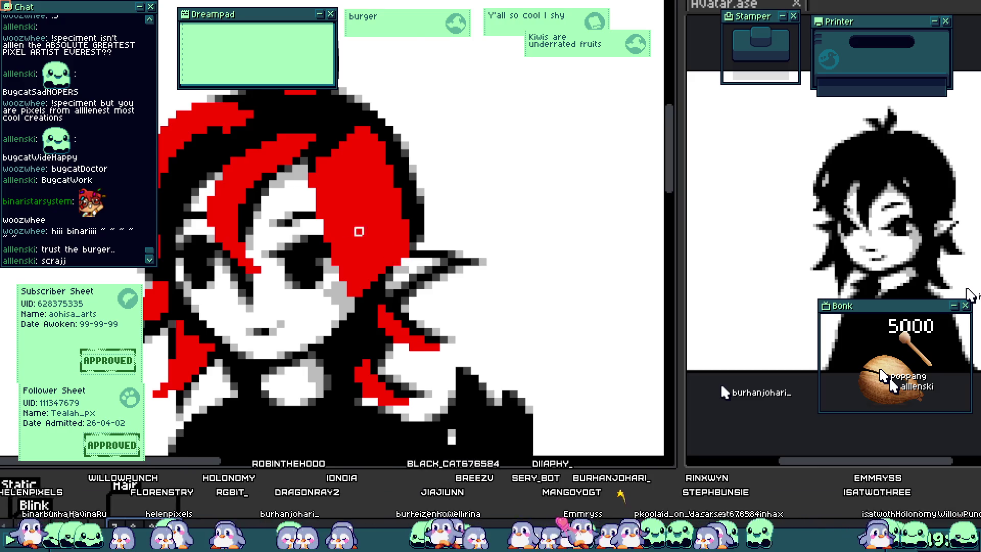
scroll(218, 231, up, 2)
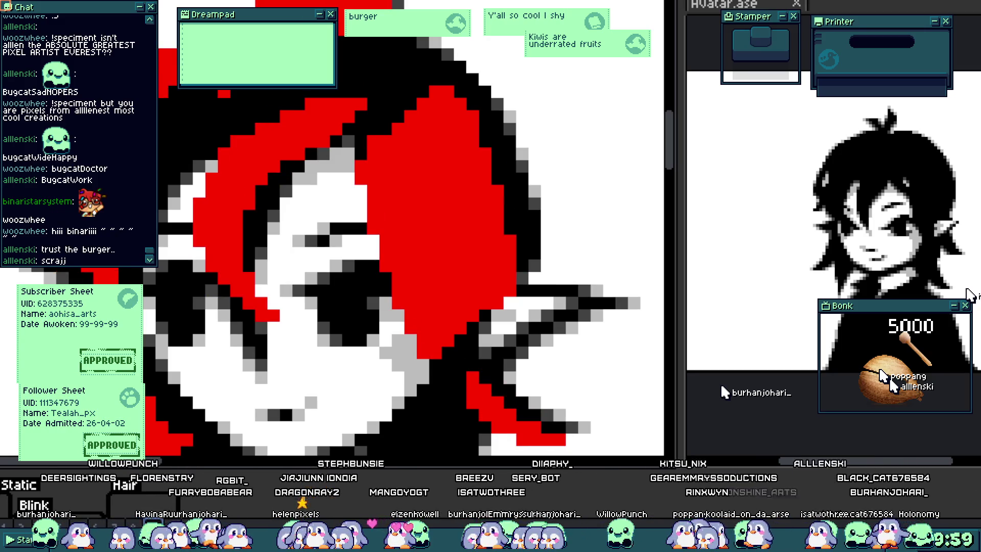
scroll(258, 236, up, 1)
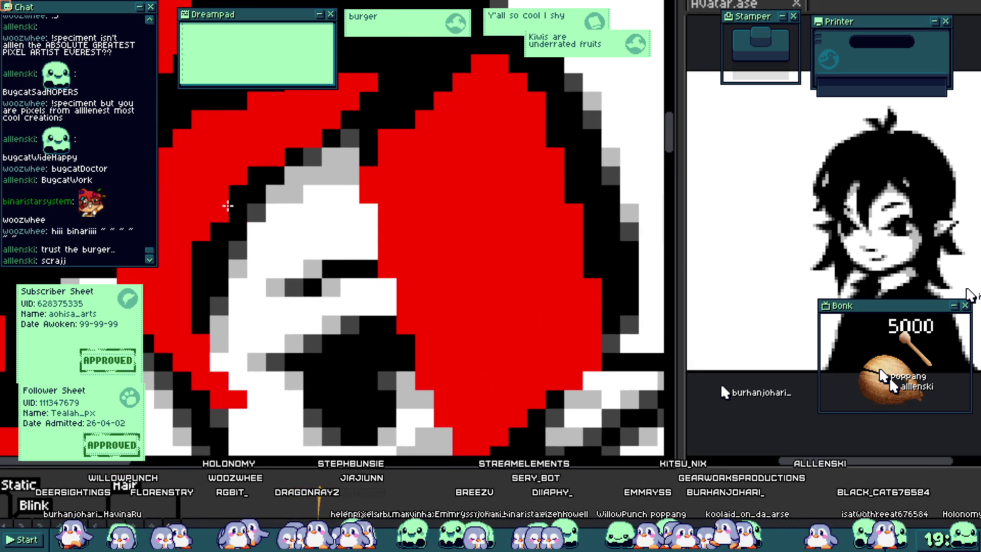
mouse_move(198, 260)
mouse_down()
mouse_move(197, 285)
mouse_move(199, 263)
mouse_up()
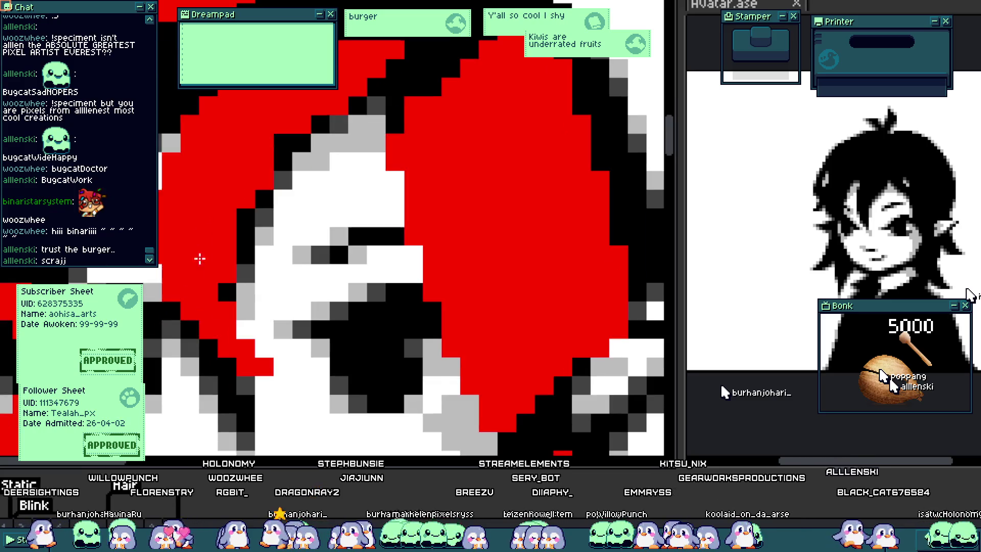
scroll(240, 262, up, 1)
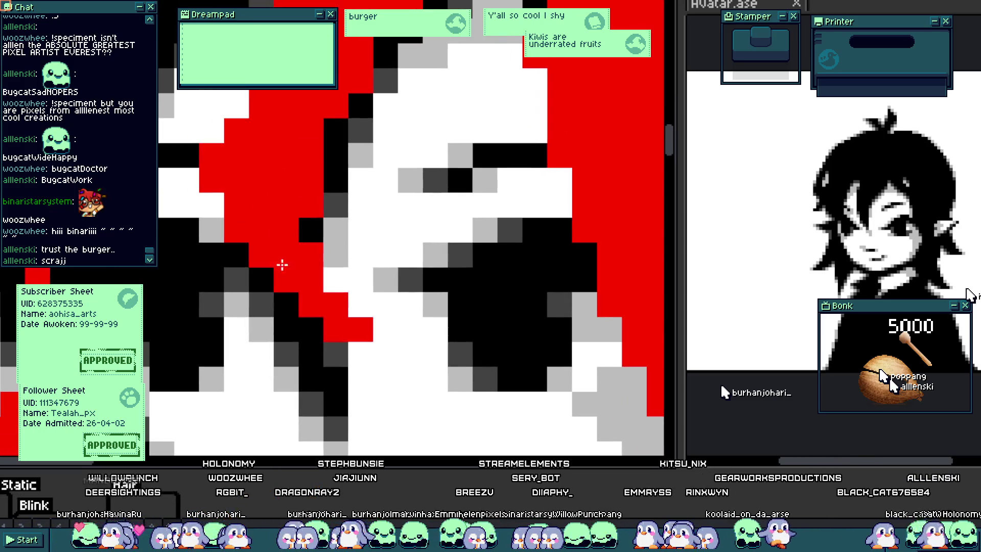
drag(263, 274, 303, 323)
key(ctrl+z)
key(ctrl+z)
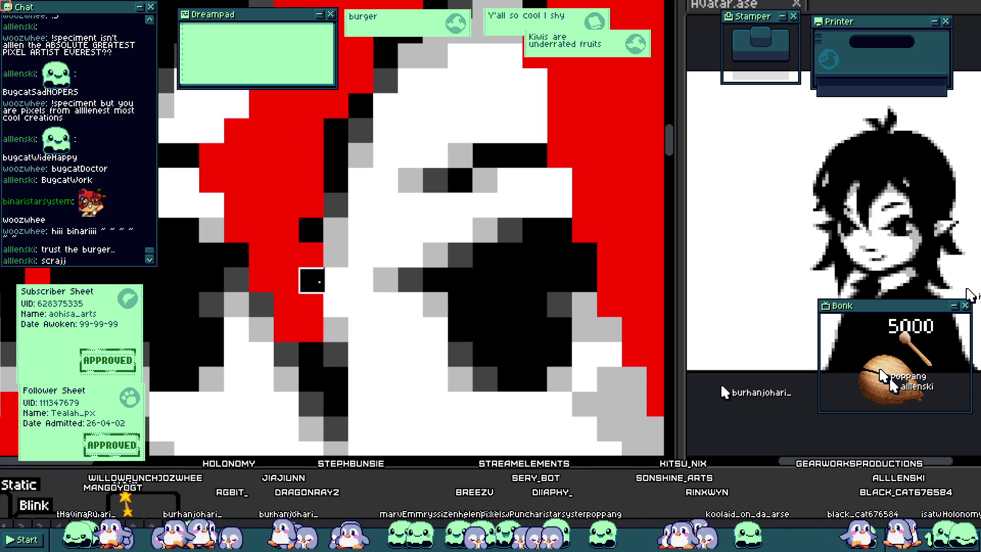
click(233, 251)
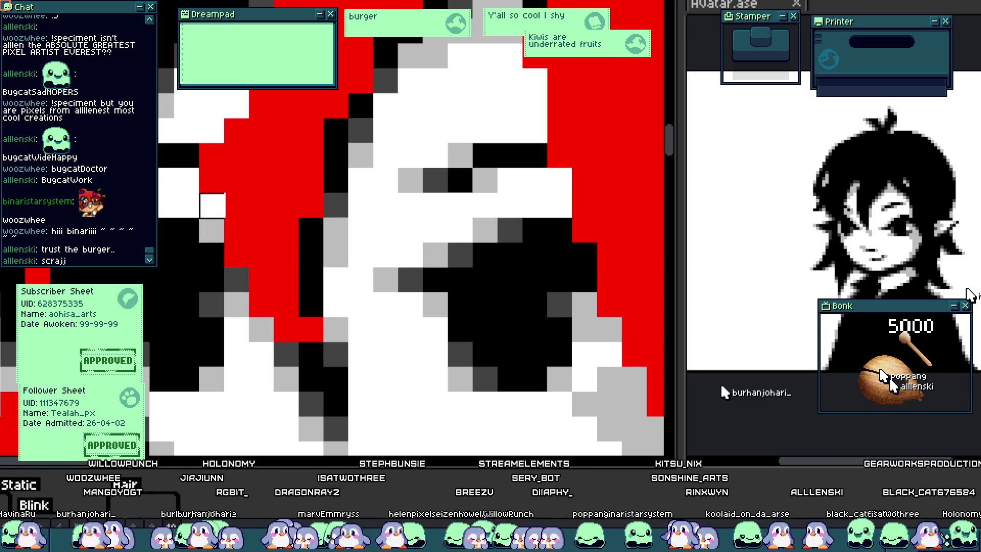
Turn a red hair pixel beside the face black.
scroll(212, 106, down, 3)
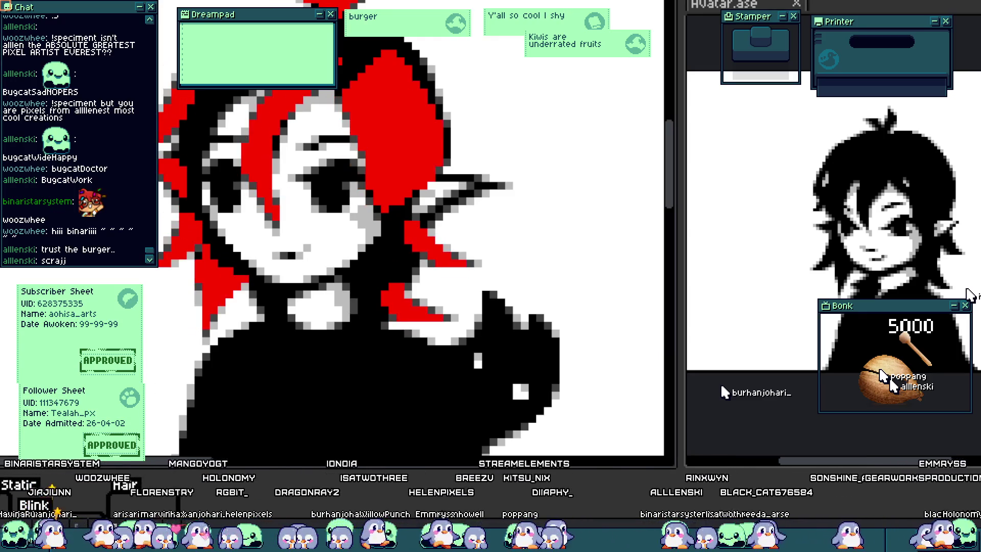
drag(207, 387, 191, 421)
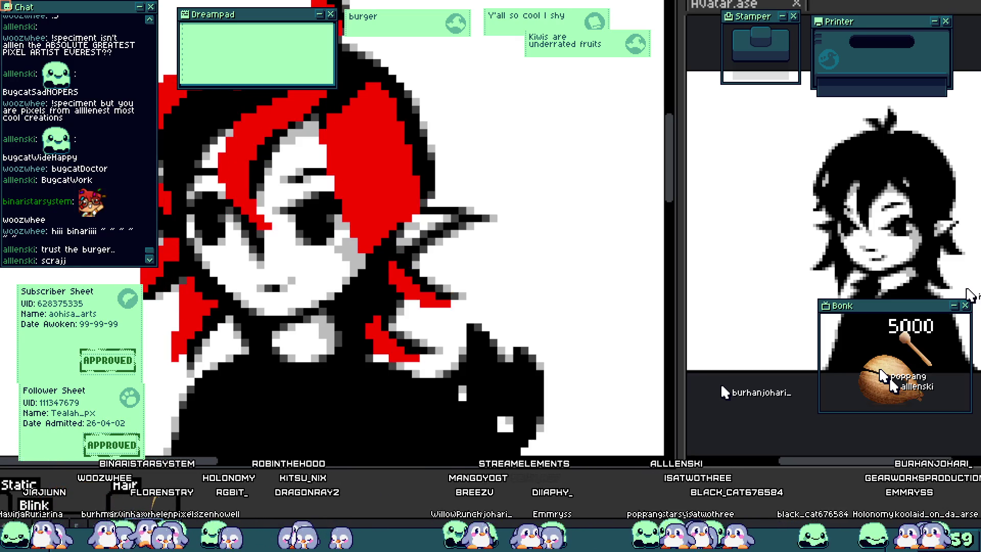
scroll(220, 330, up, 2)
drag(221, 331, 224, 359)
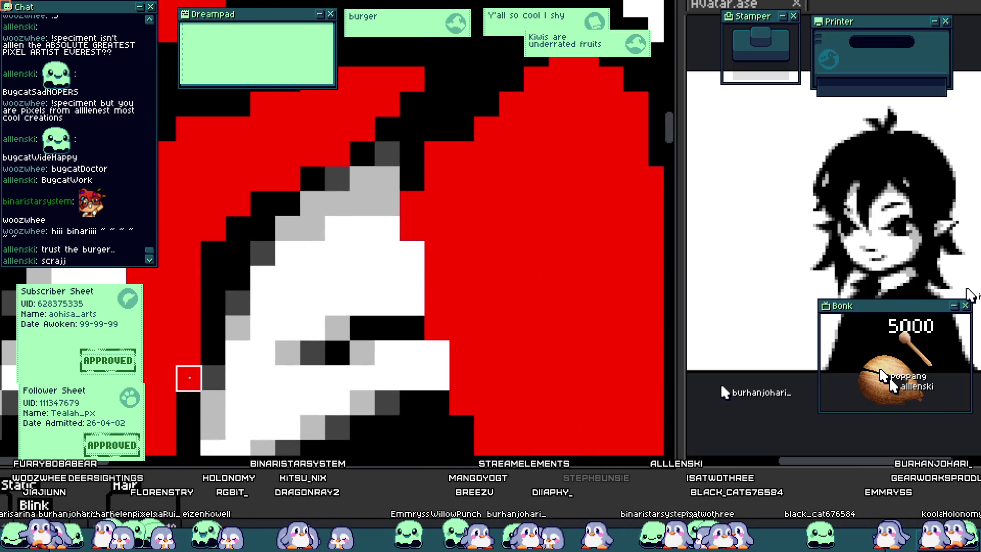
click(288, 178)
scroll(287, 205, down, 3)
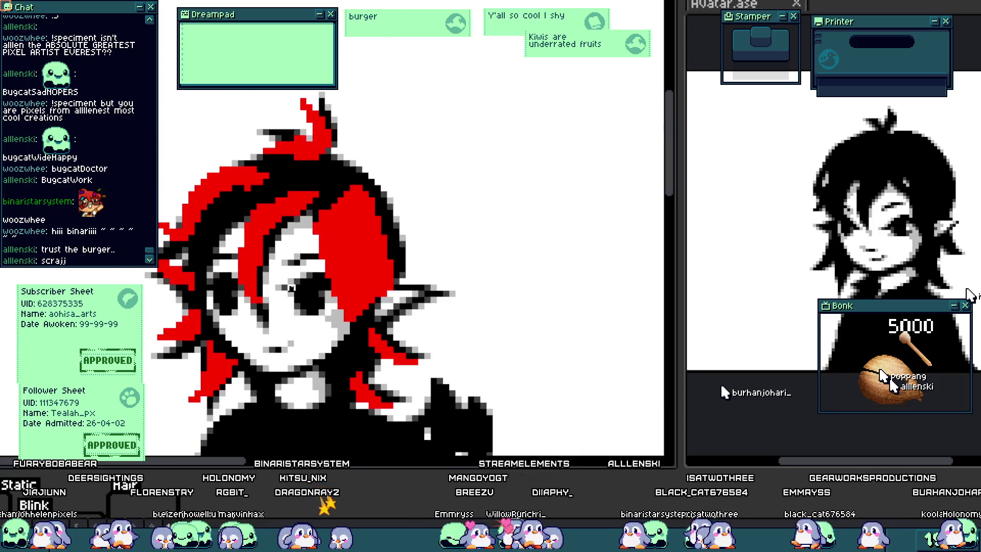
scroll(272, 276, up, 2)
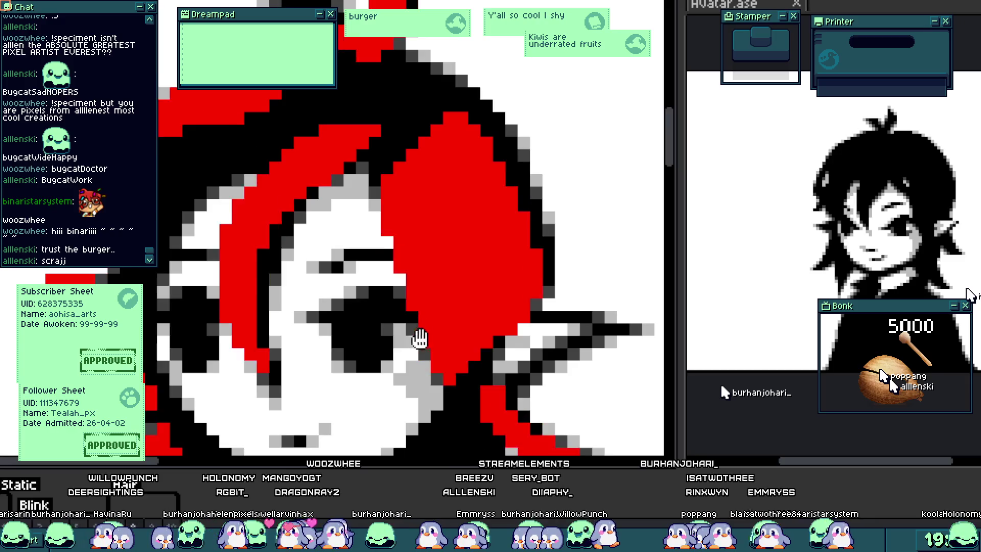
scroll(400, 373, down, 3)
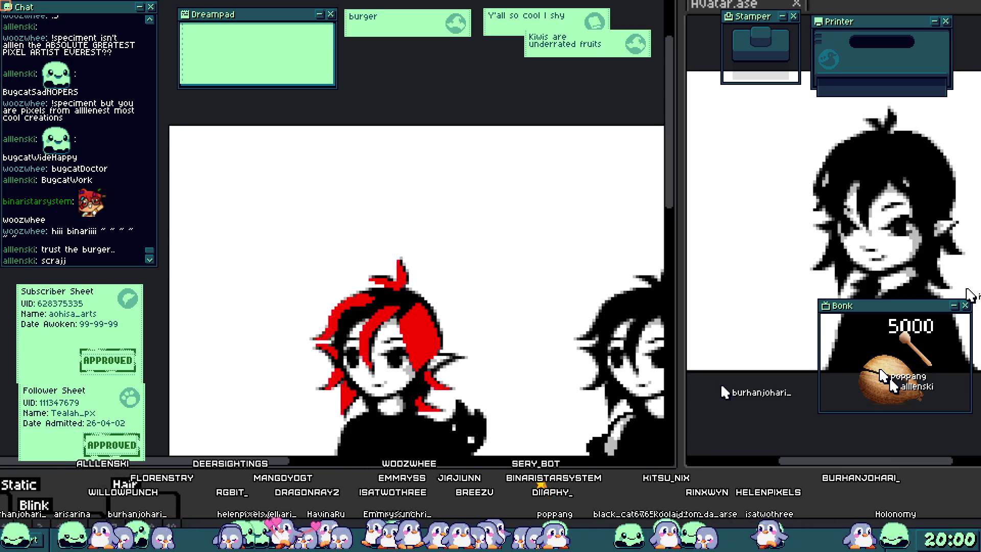
scroll(364, 361, up, 3)
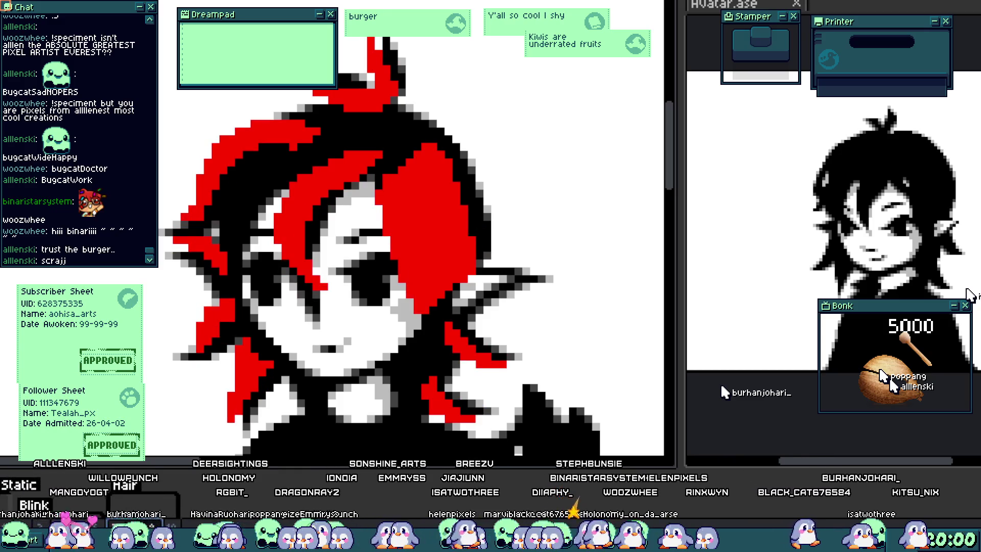
scroll(239, 221, up, 3)
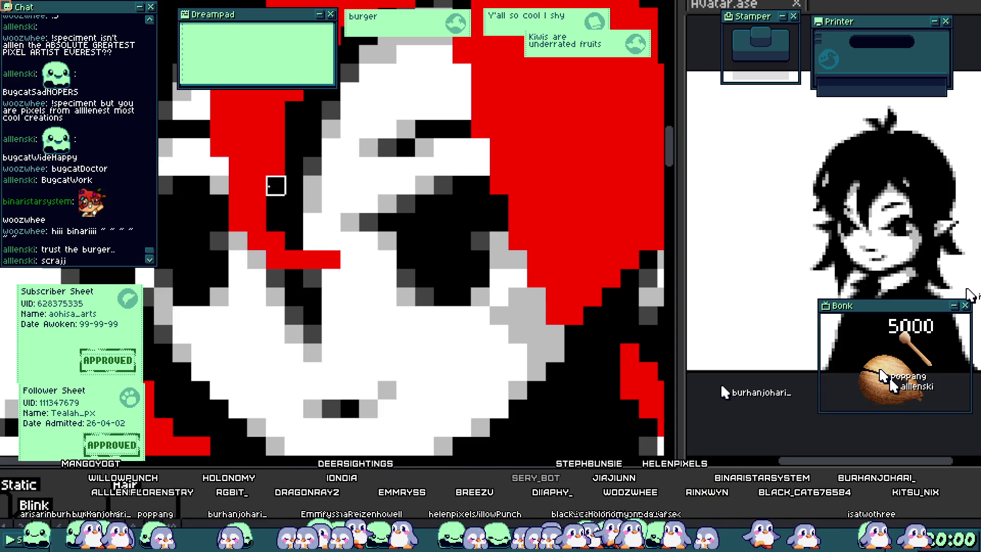
scroll(309, 239, down, 3)
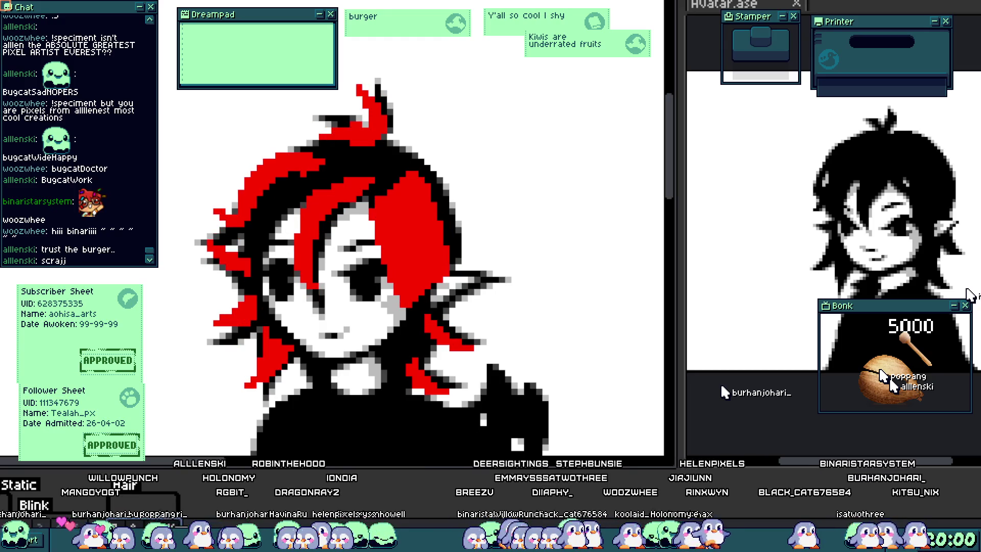
scroll(307, 296, up, 3)
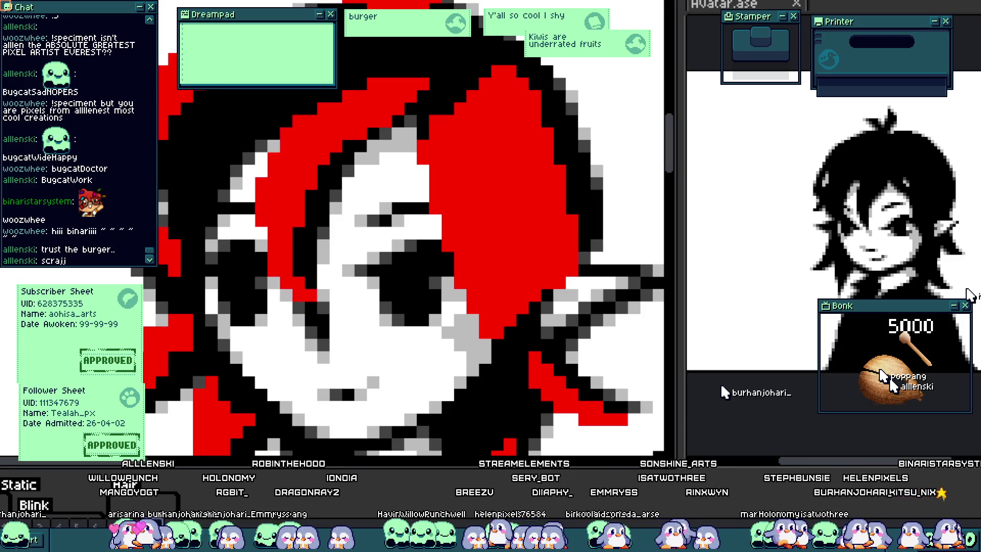
scroll(386, 296, down, 3)
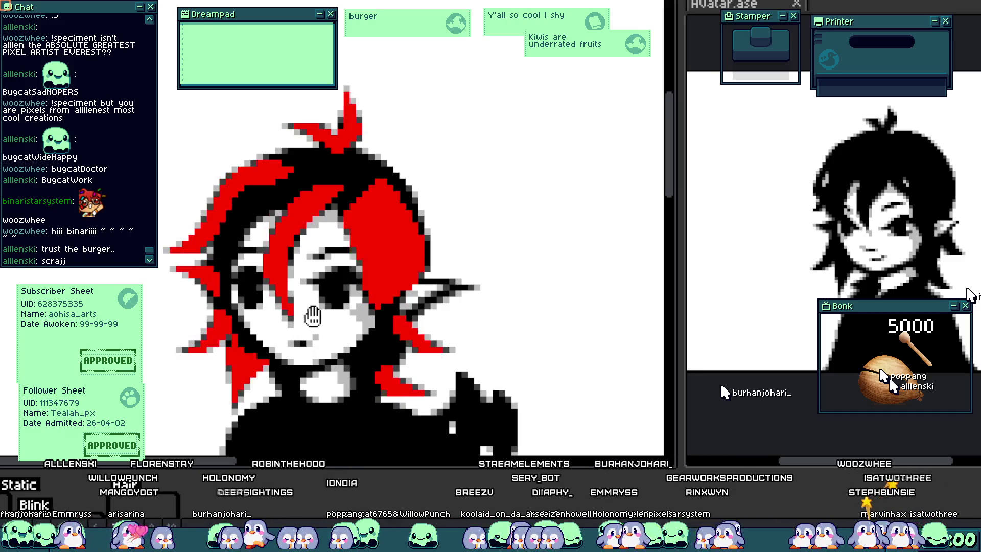
scroll(284, 296, up, 3)
scroll(325, 348, down, 5)
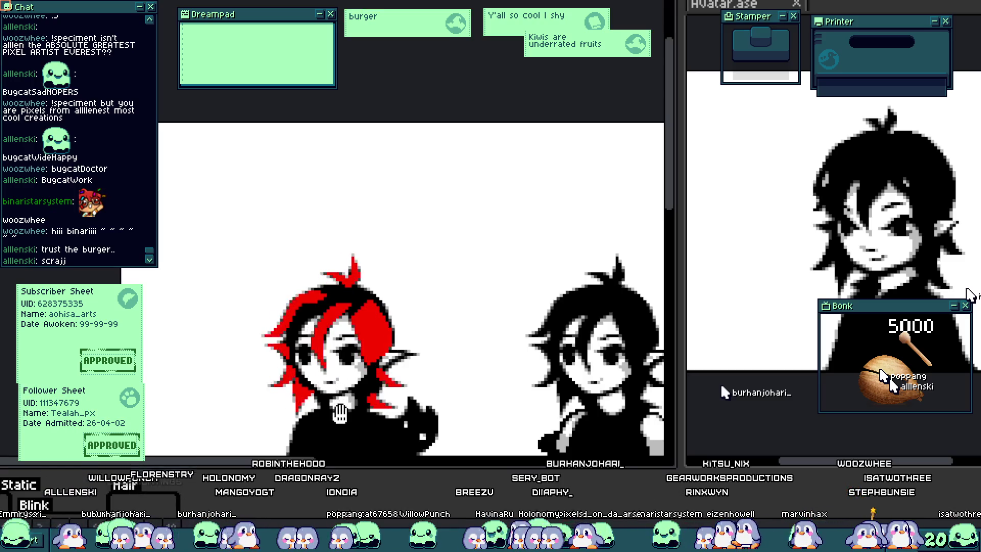
scroll(325, 373, up, 4)
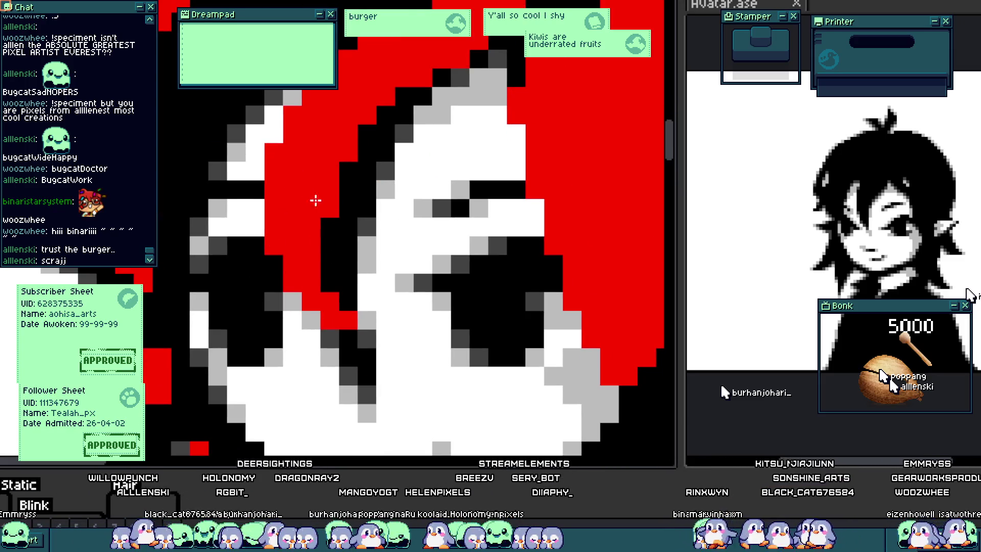
scroll(292, 288, down, 2)
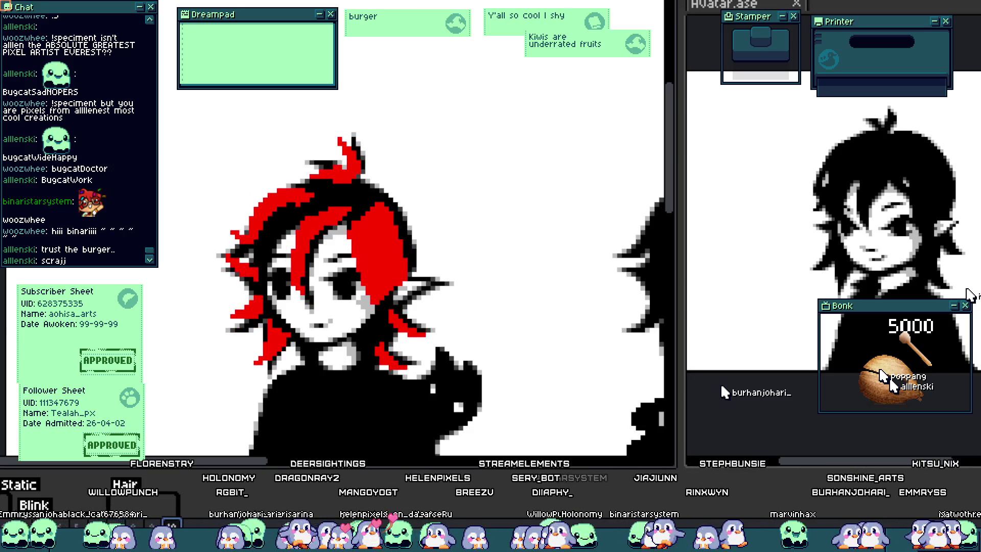
drag(283, 314, 268, 329)
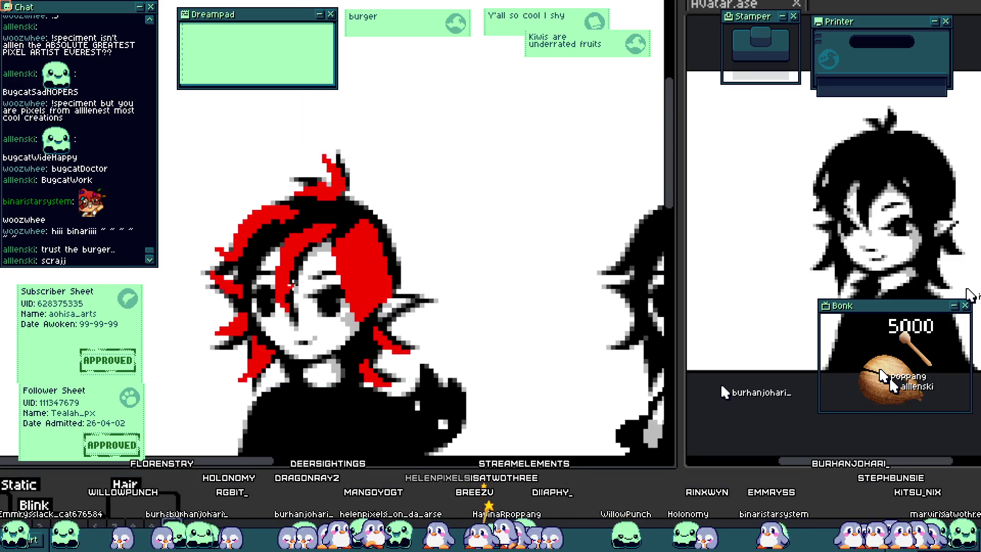
scroll(265, 276, up, 3)
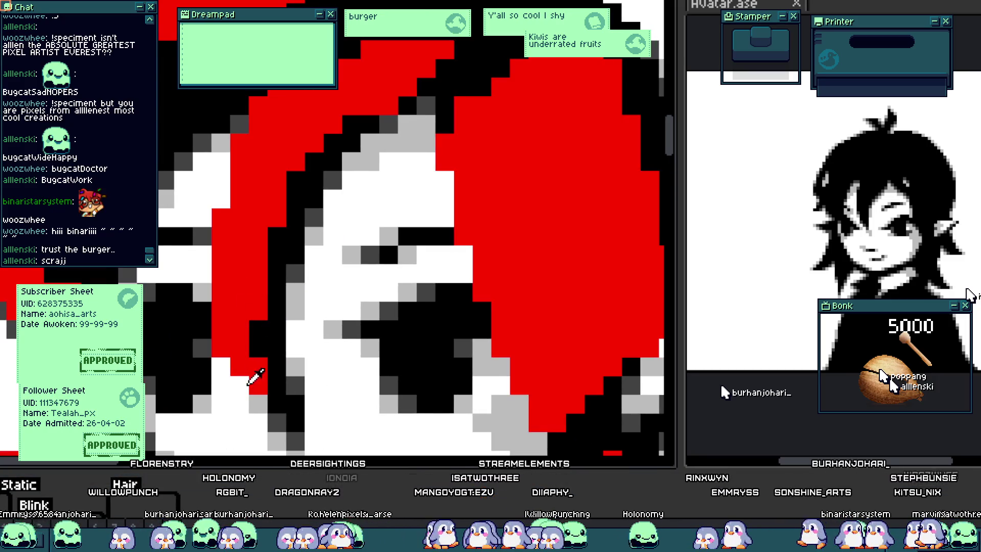
scroll(243, 291, down, 5)
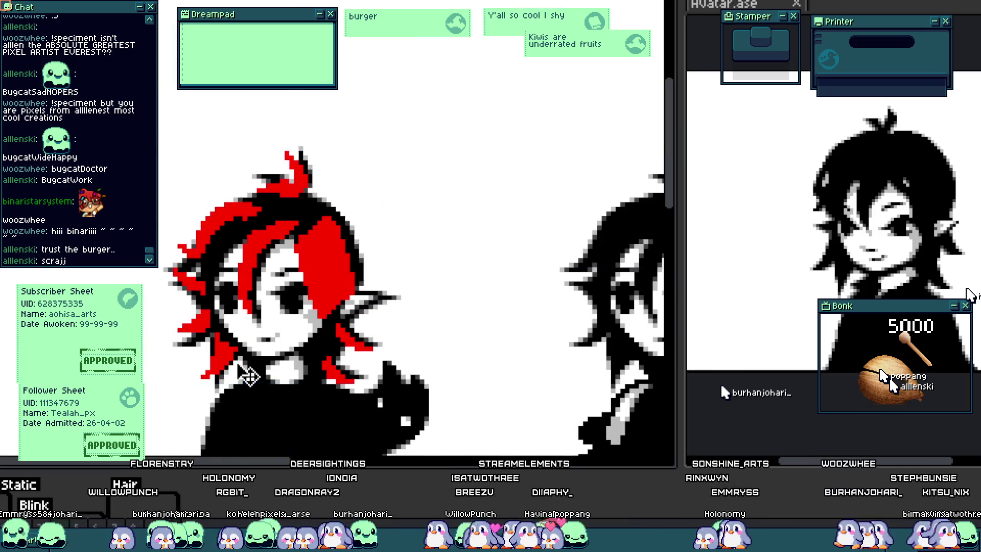
scroll(254, 323, up, 4)
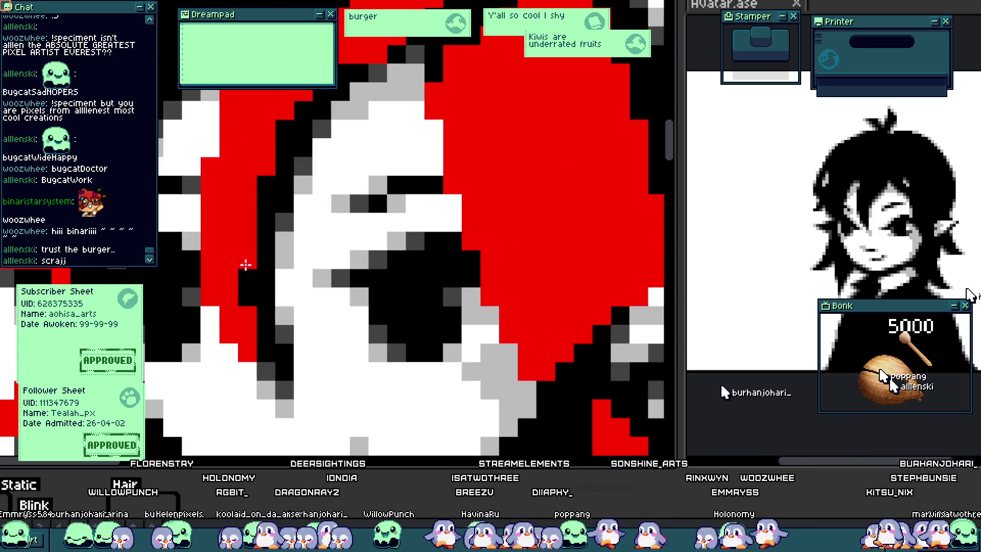
scroll(246, 263, down, 5)
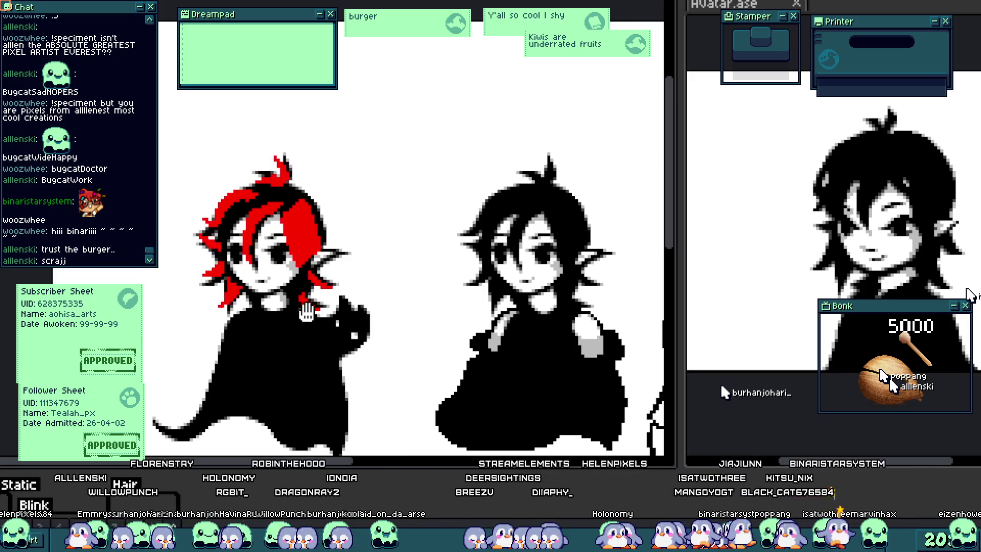
scroll(306, 312, down, 2)
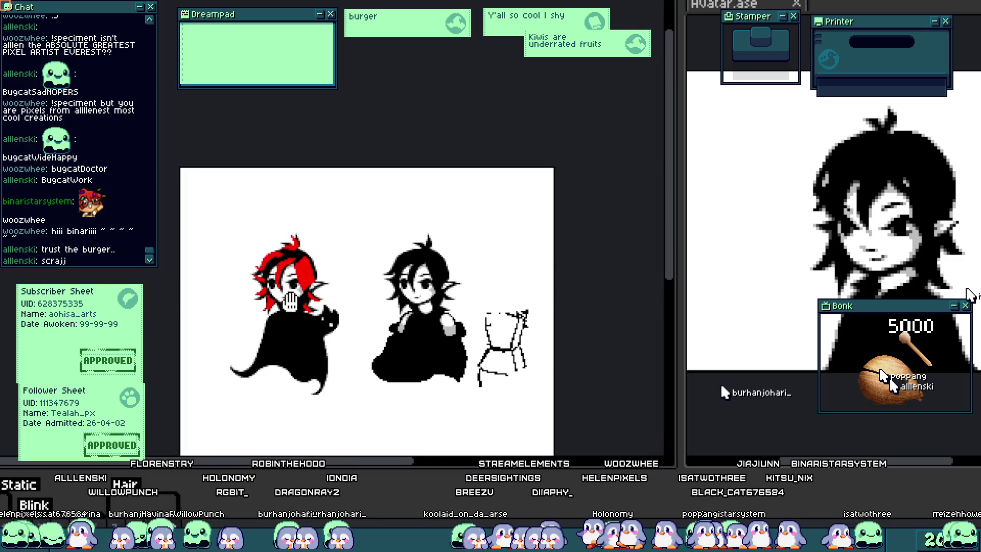
scroll(291, 302, up, 2)
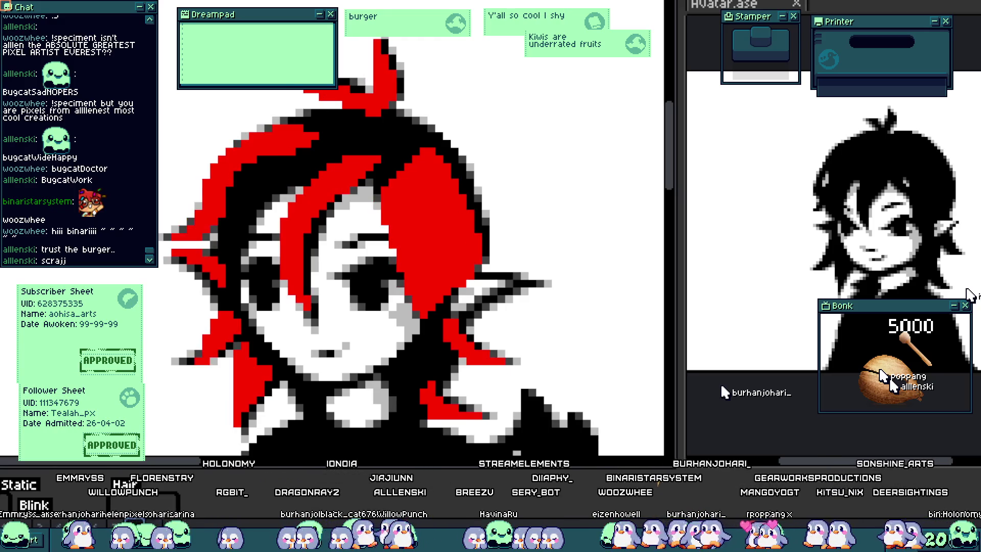
scroll(302, 228, up, 1)
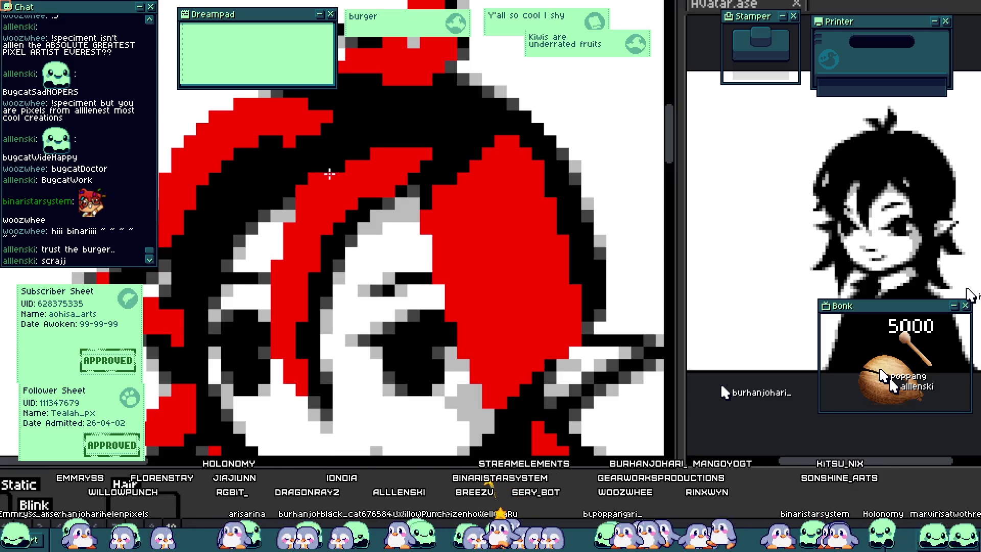
scroll(339, 217, down, 3)
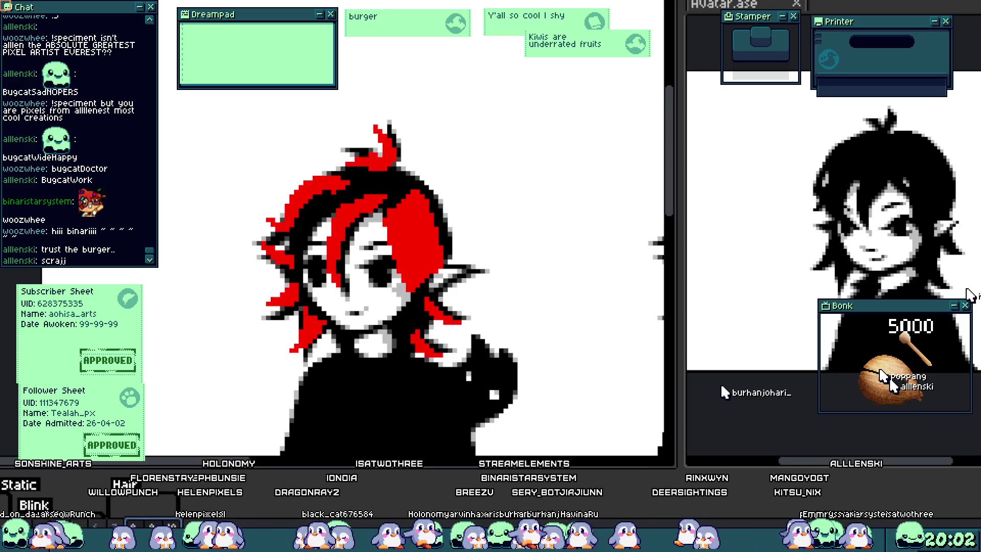
scroll(296, 292, up, 2)
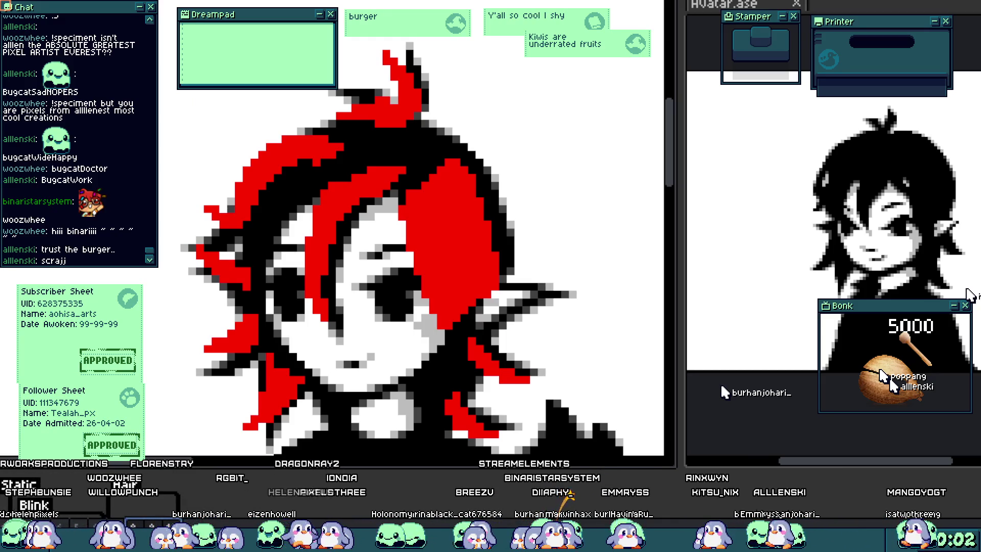
scroll(403, 217, down, 2)
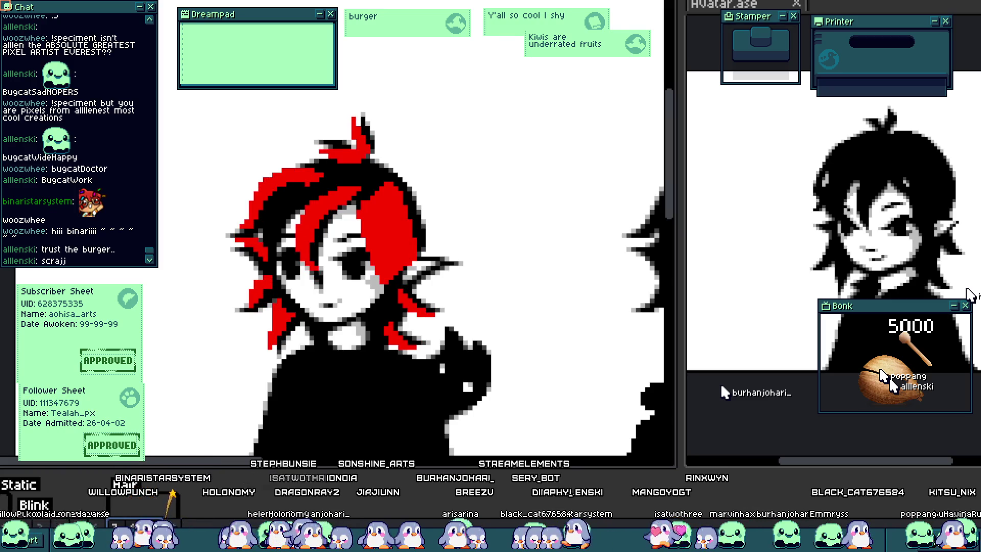
Drag the red-haired chibi slightly left with the Move tool and check the full canvas.
scroll(332, 276, up, 3)
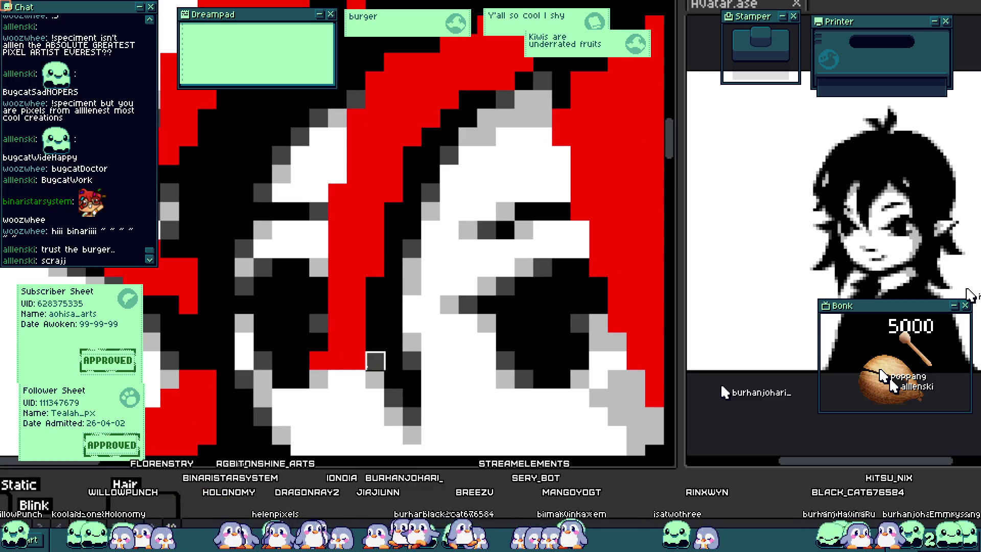
scroll(337, 286, down, 5)
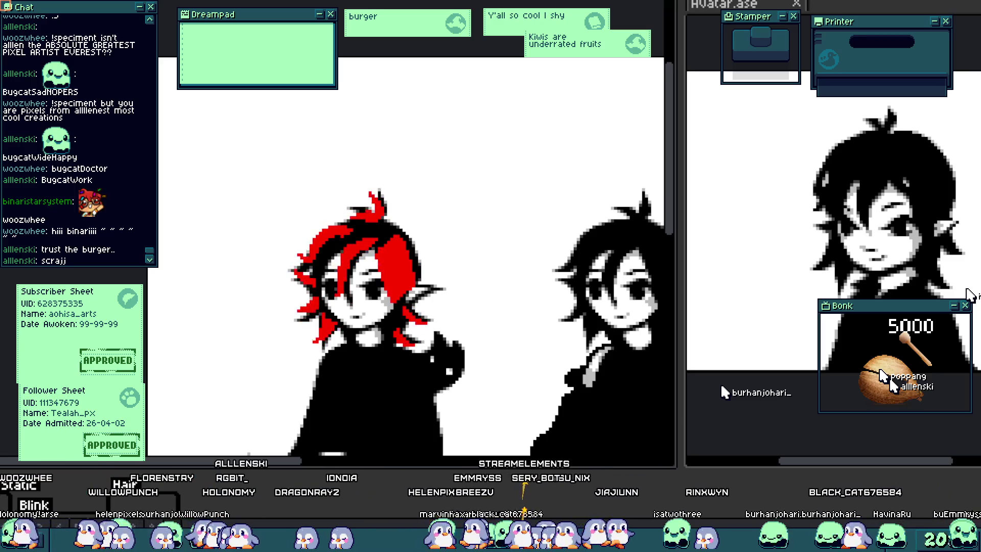
scroll(330, 295, up, 2)
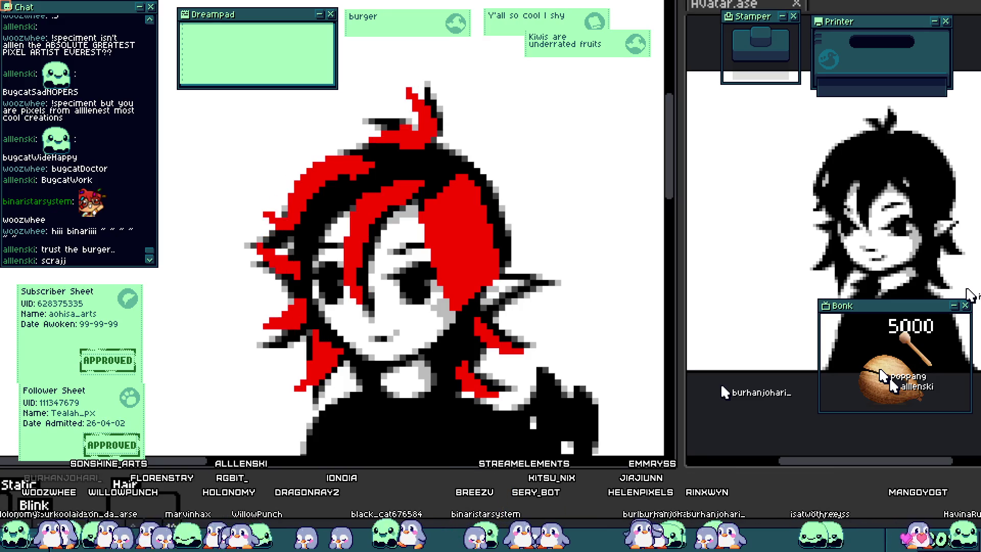
scroll(290, 275, up, 1)
scroll(290, 276, up, 1)
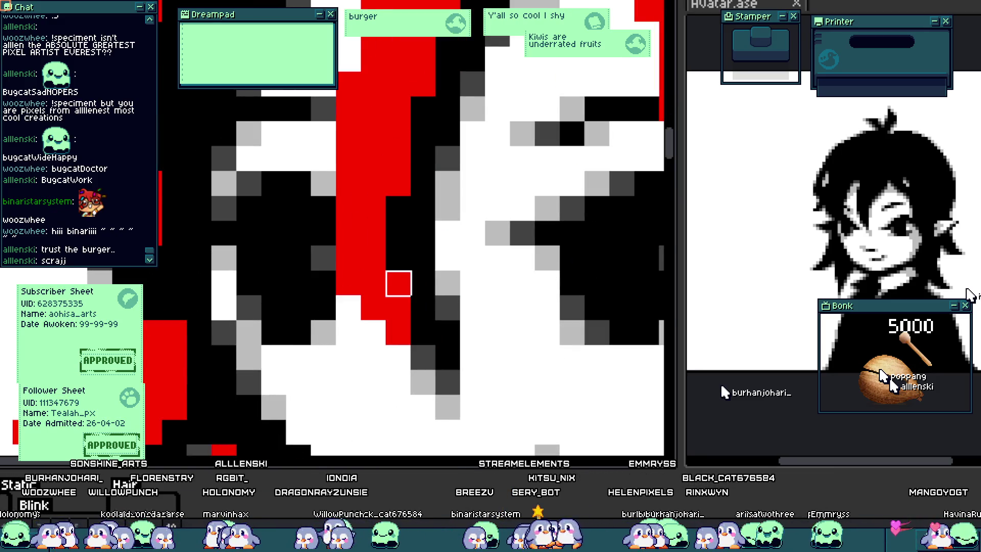
scroll(399, 309, down, 3)
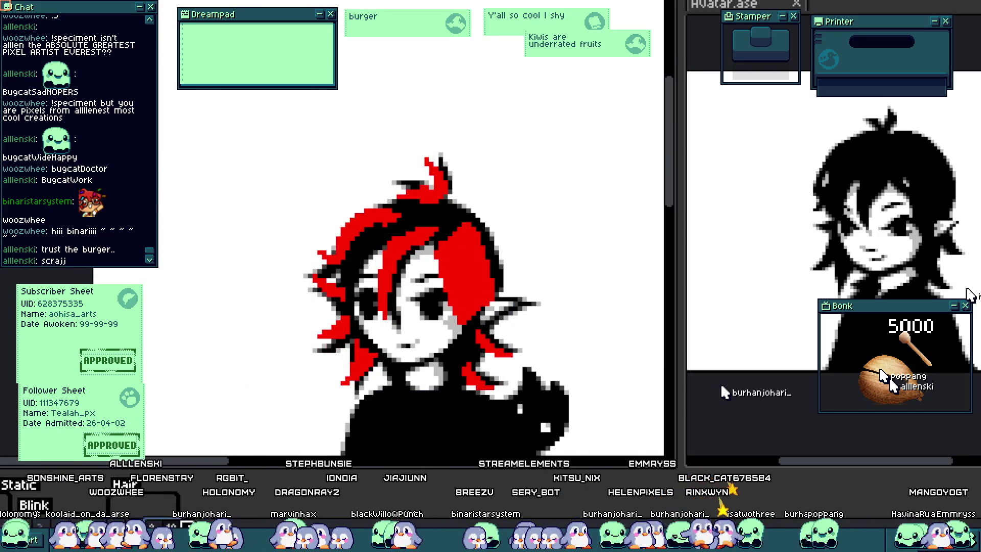
drag(343, 299, 313, 299)
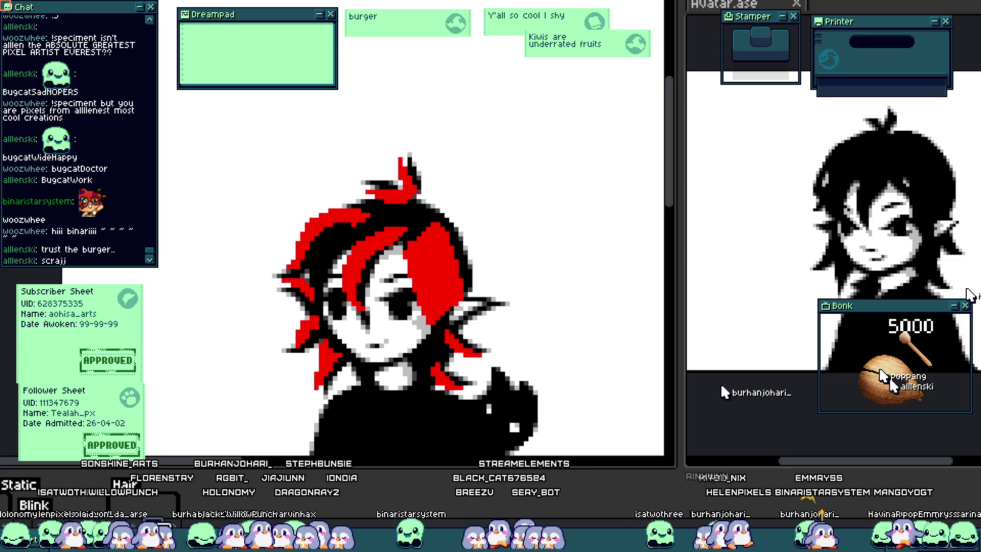
scroll(419, 260, up, 3)
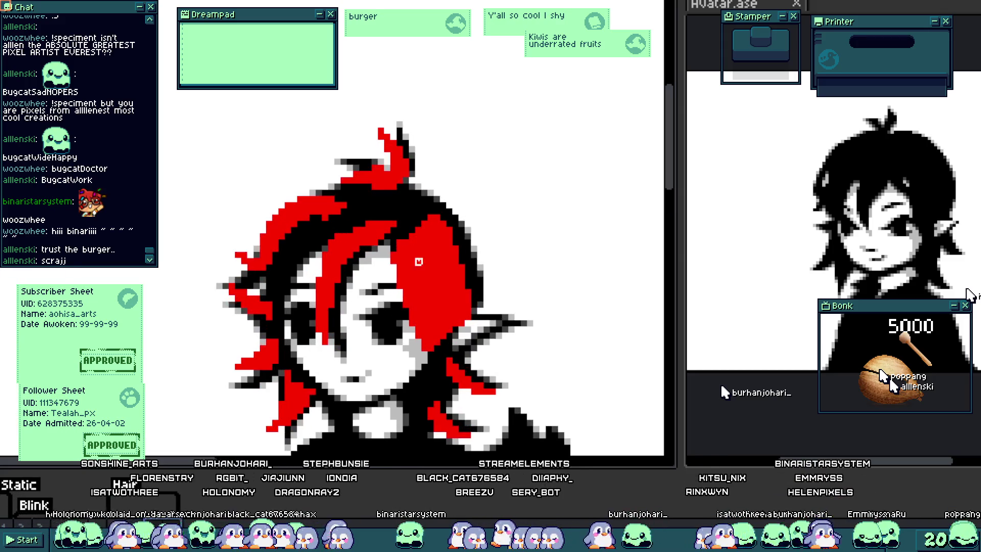
drag(382, 289, 372, 209)
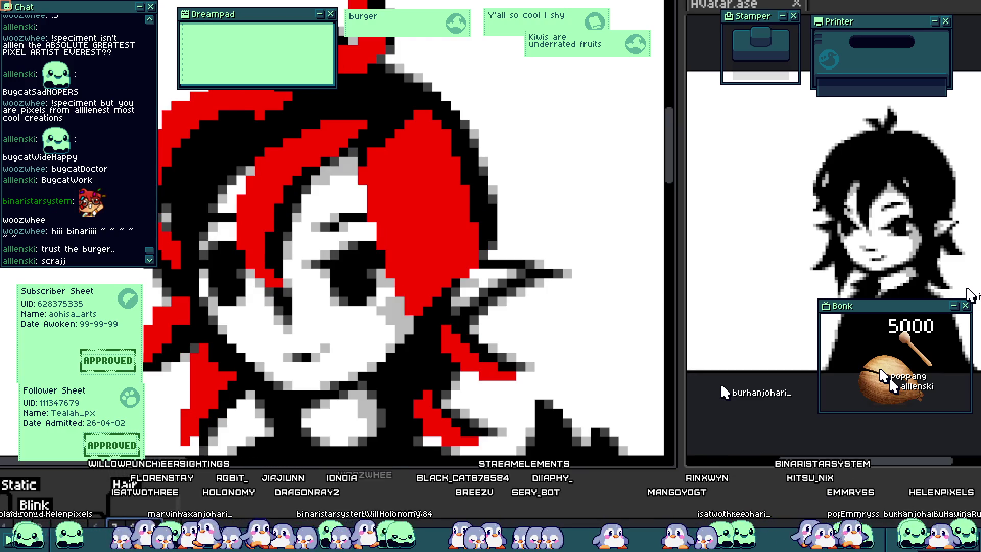
scroll(360, 178, up, 2)
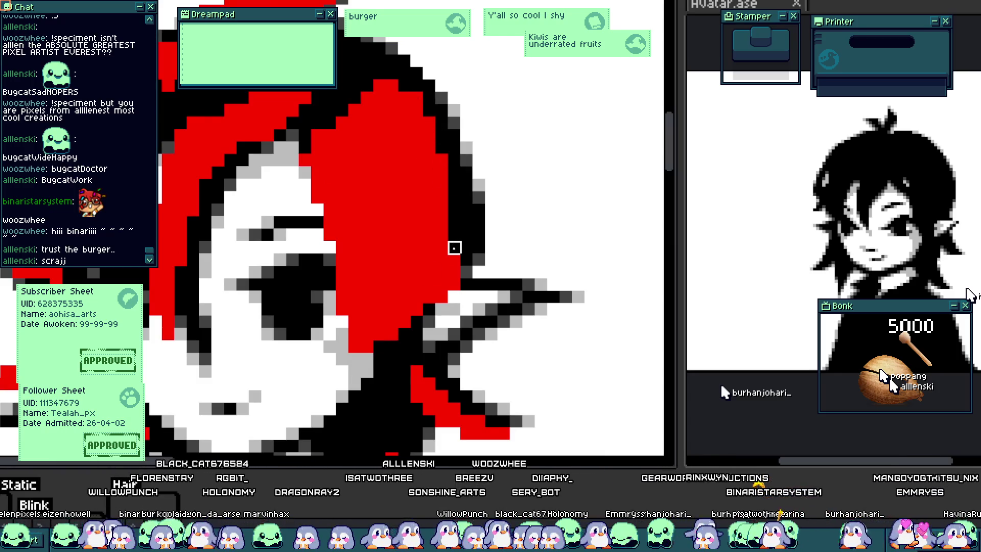
scroll(444, 274, down, 3)
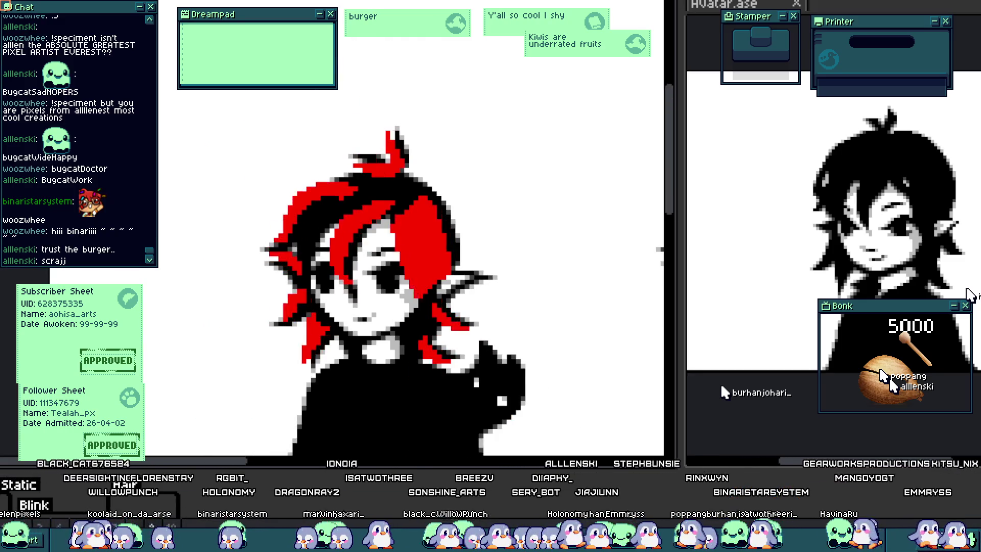
scroll(390, 312, down, 3)
scroll(389, 311, up, 1)
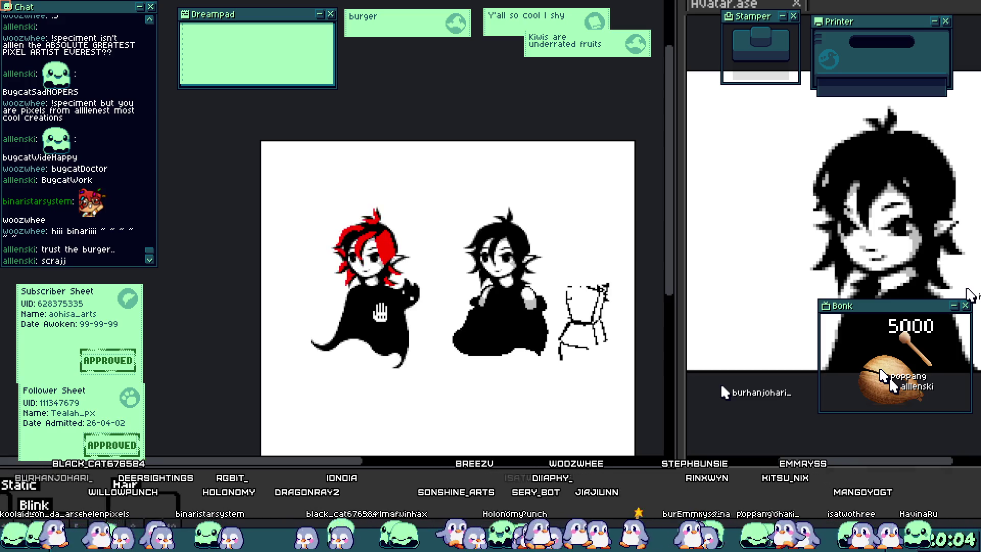
Zoom in on the strand below the ear and paint a row of red pixels into it.
scroll(375, 262, up, 4)
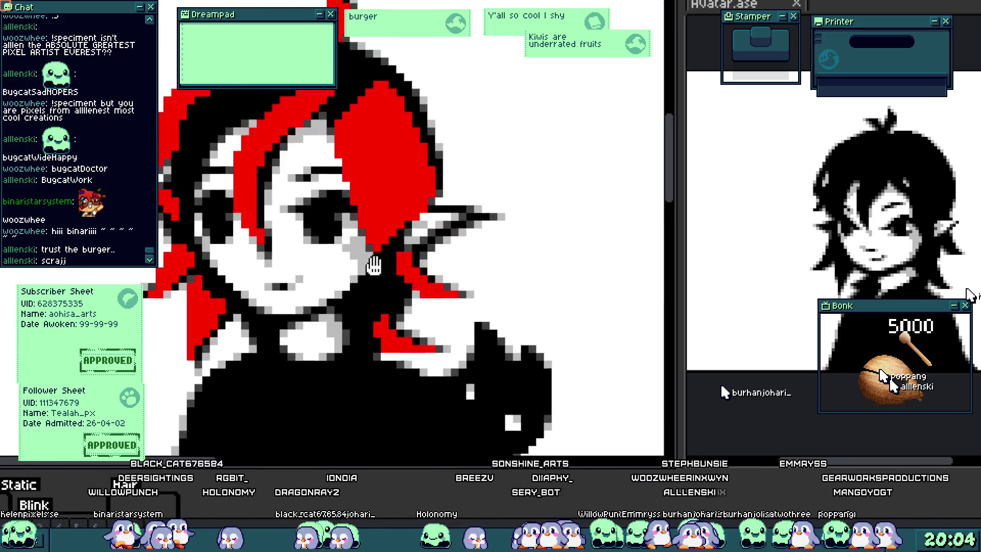
drag(374, 262, 360, 283)
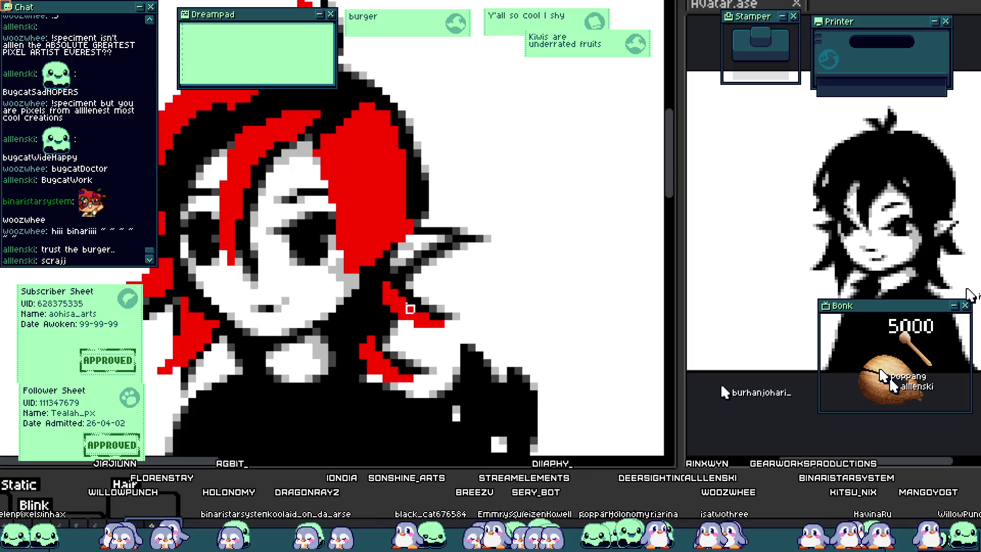
scroll(410, 309, up, 2)
drag(412, 329, 397, 300)
drag(448, 333, 409, 333)
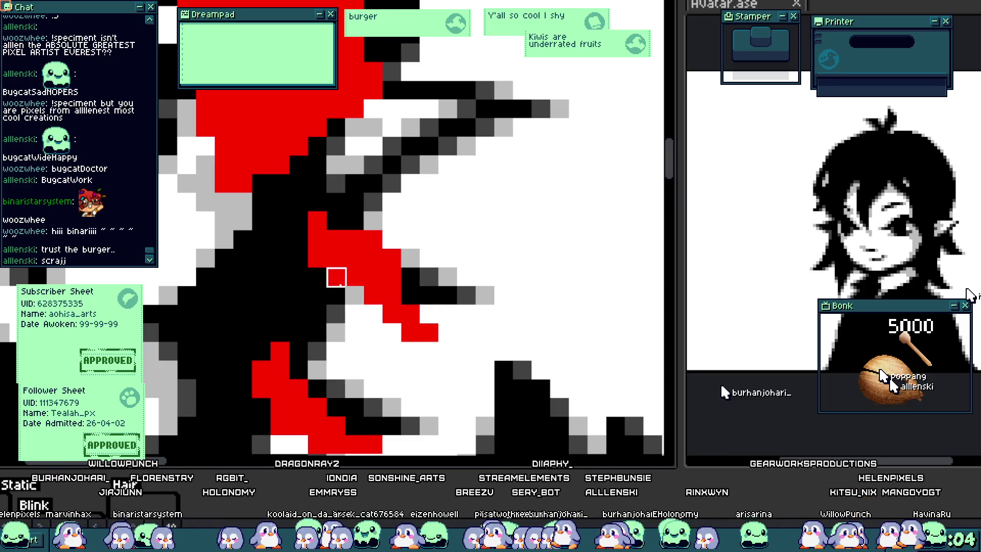
Zoom out and recentre the view so both characters sit higher on screen.
scroll(336, 278, down, 3)
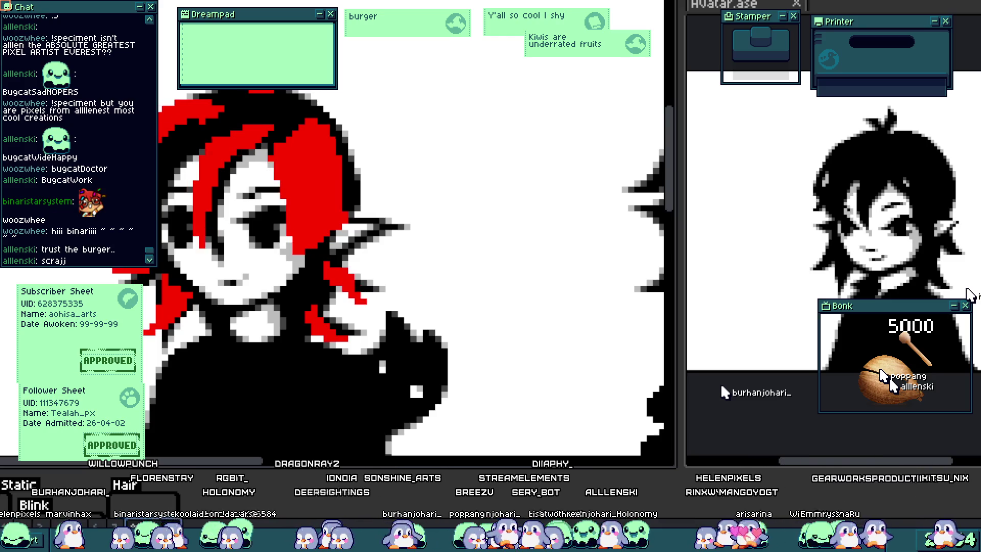
scroll(313, 344, up, 5)
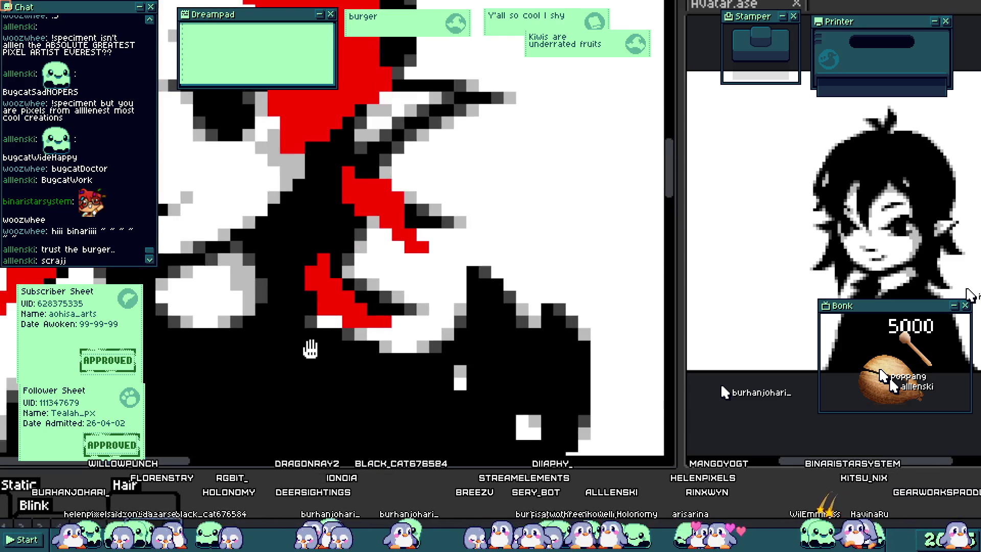
scroll(399, 327, down, 5)
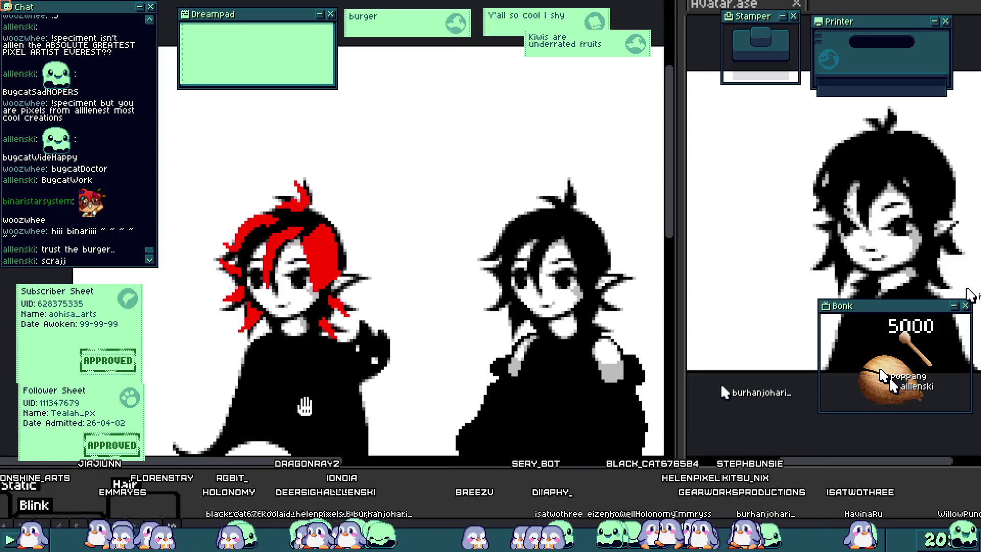
scroll(313, 397, up, 1)
scroll(314, 397, up, 1)
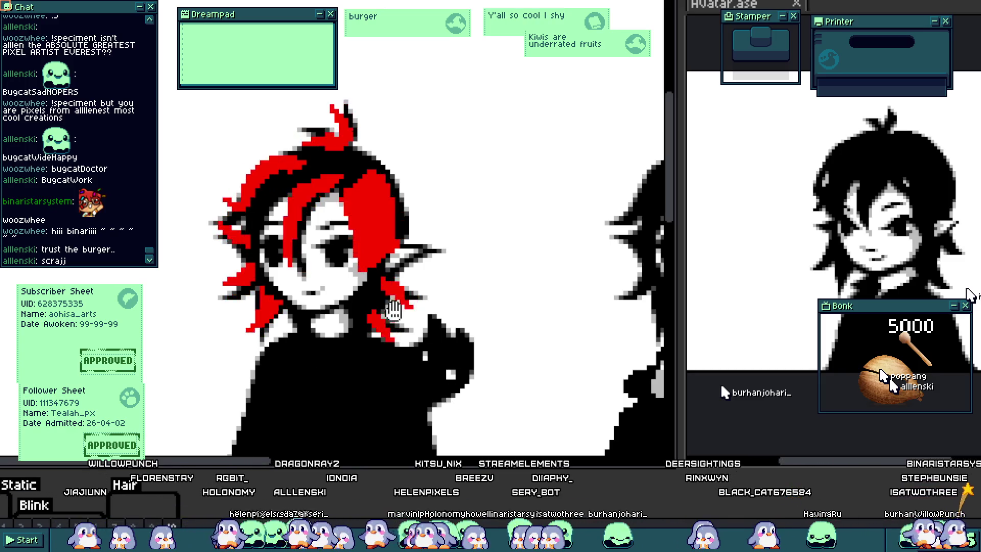
scroll(350, 357, down, 3)
scroll(367, 322, up, 3)
drag(366, 322, 351, 327)
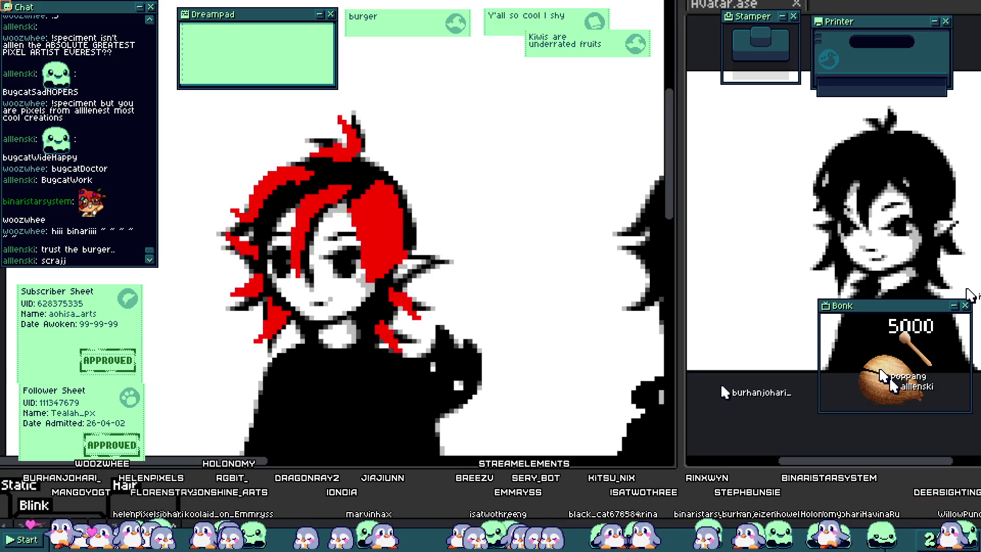
scroll(419, 338, down, 1)
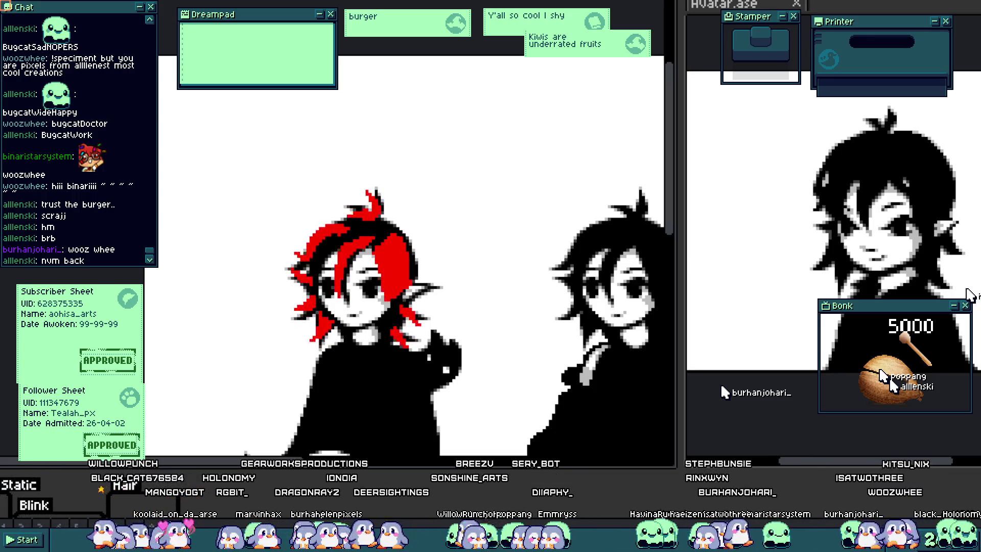
mouse_move(492, 371)
mouse_down()
mouse_move(493, 284)
mouse_move(504, 272)
mouse_up()
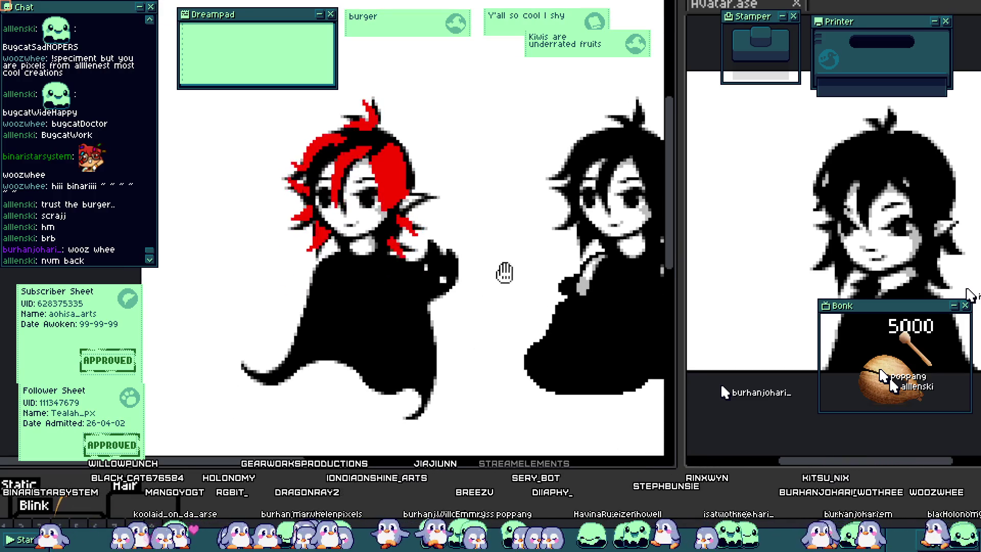
scroll(398, 253, up, 4)
scroll(438, 347, down, 1)
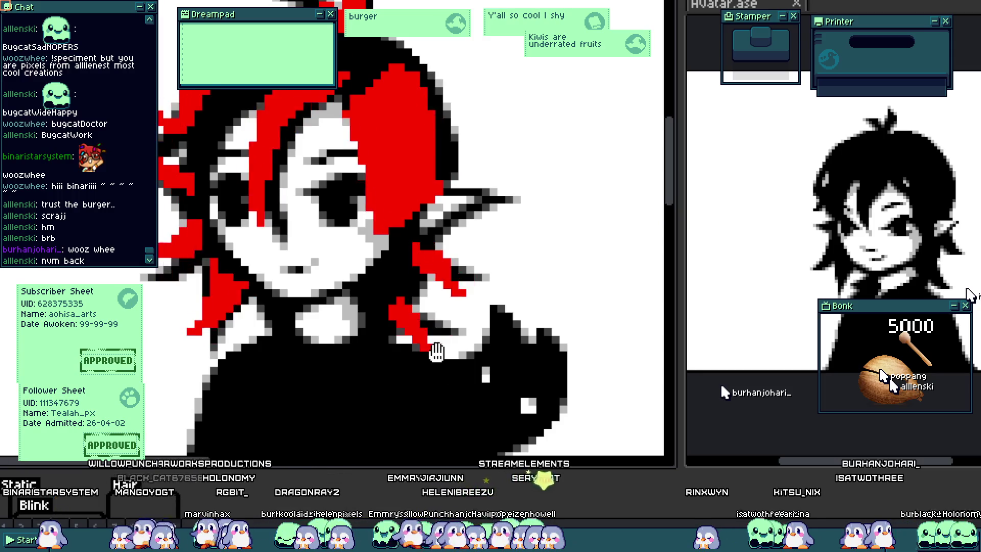
scroll(434, 353, down, 2)
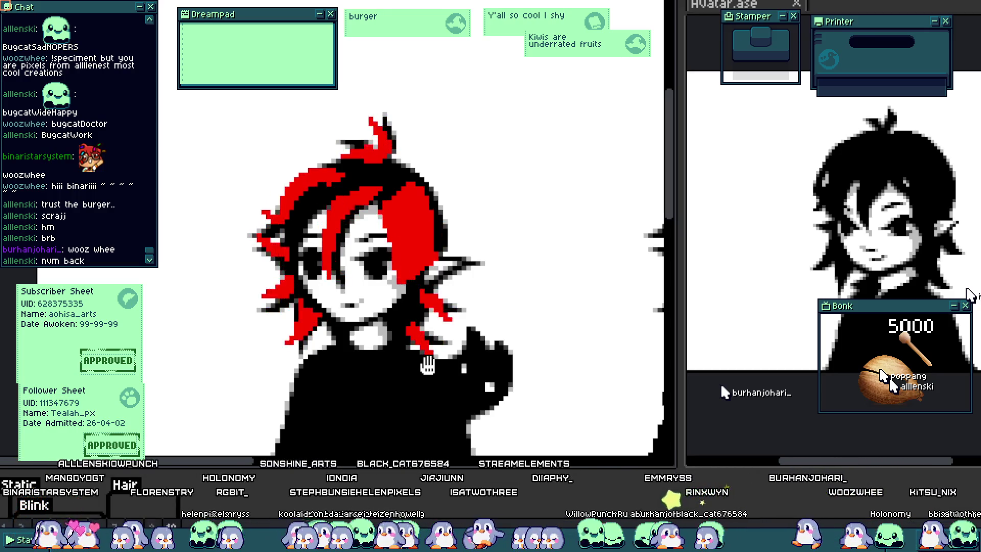
scroll(393, 250, down, 1)
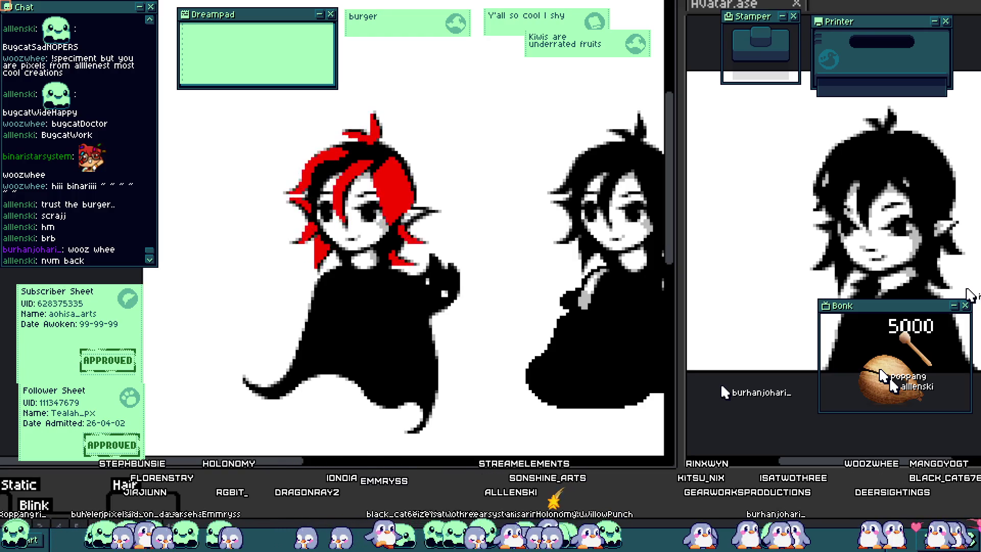
scroll(363, 280, up, 3)
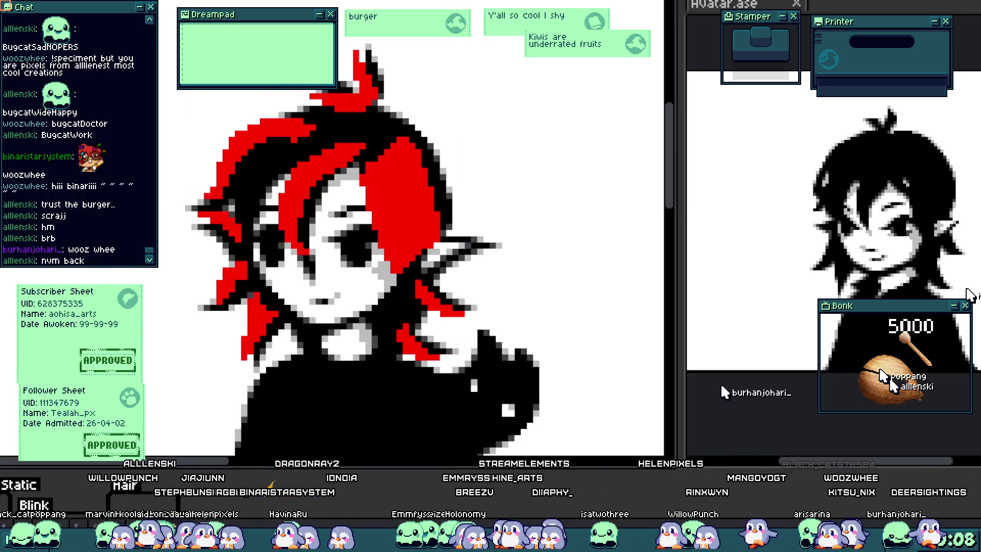
scroll(256, 245, up, 2)
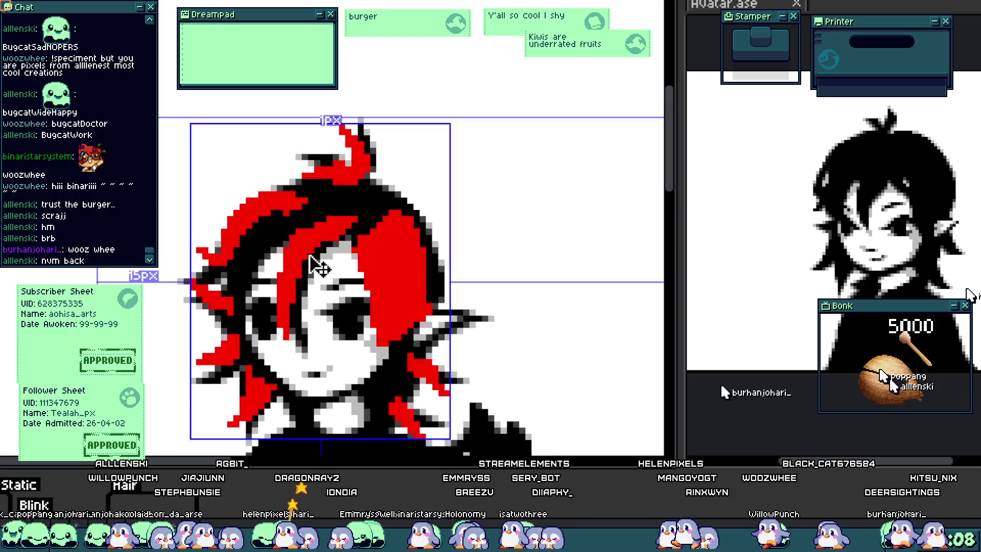
scroll(217, 244, up, 1)
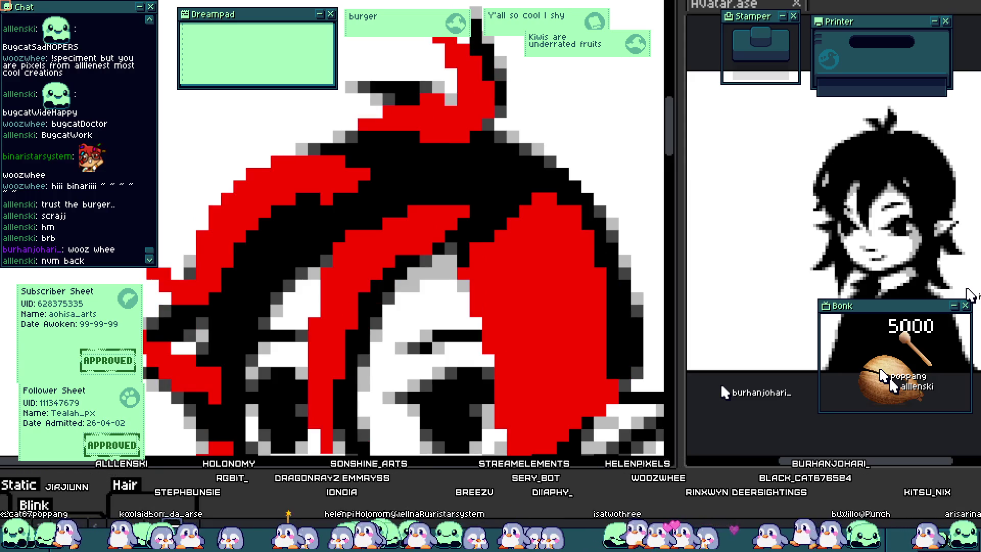
scroll(242, 246, up, 1)
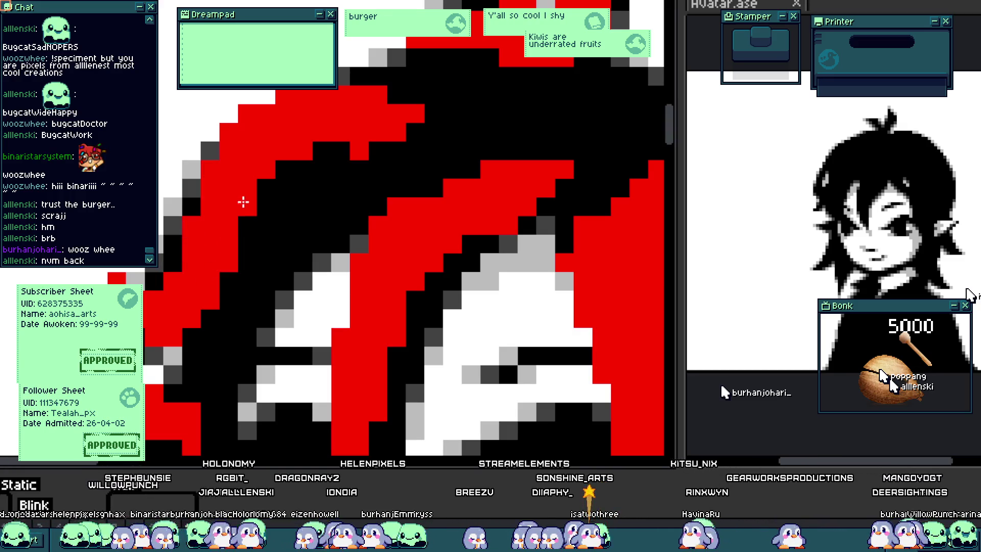
drag(257, 191, 221, 190)
Zoom into the hair tuft and erase its stray red pixels.
scroll(258, 197, down, 5)
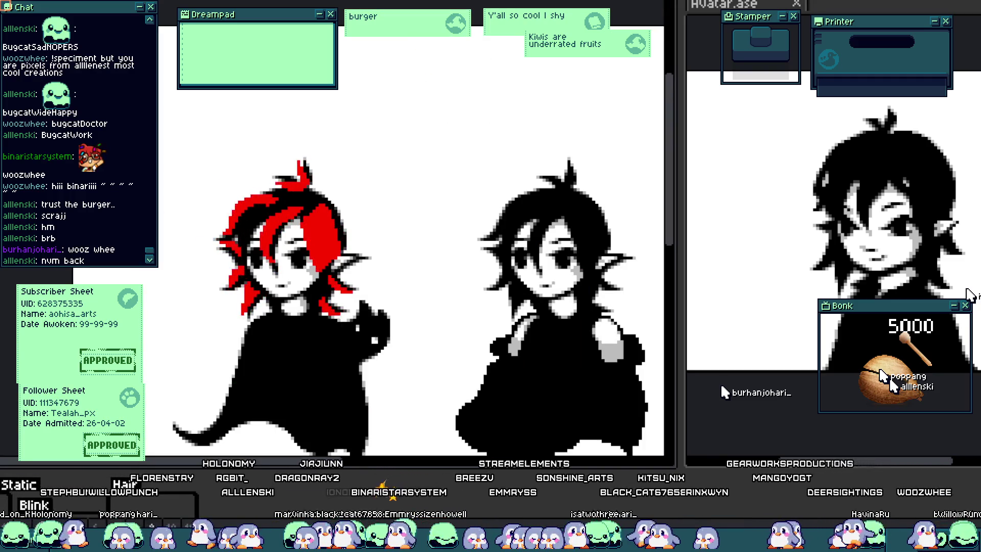
scroll(324, 123, up, 2)
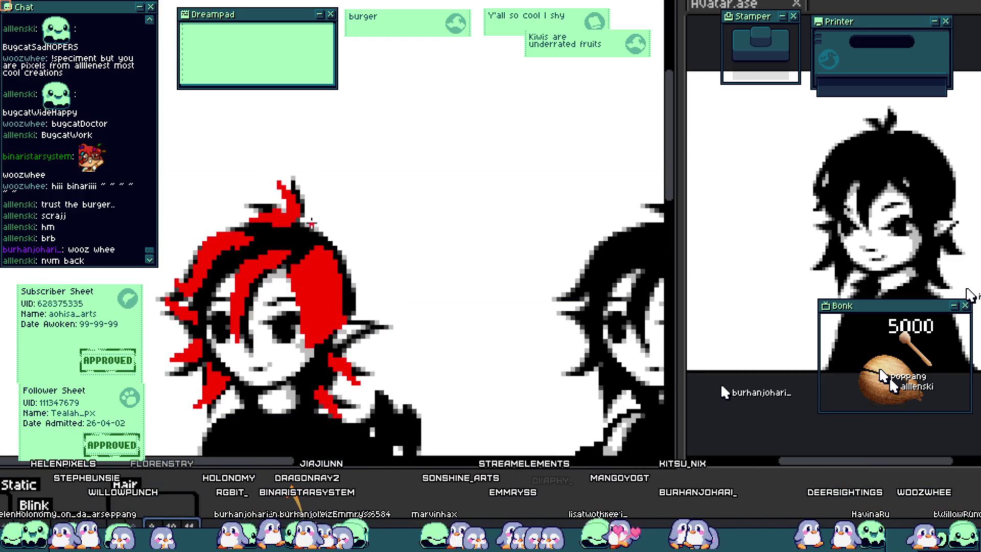
scroll(283, 238, up, 2)
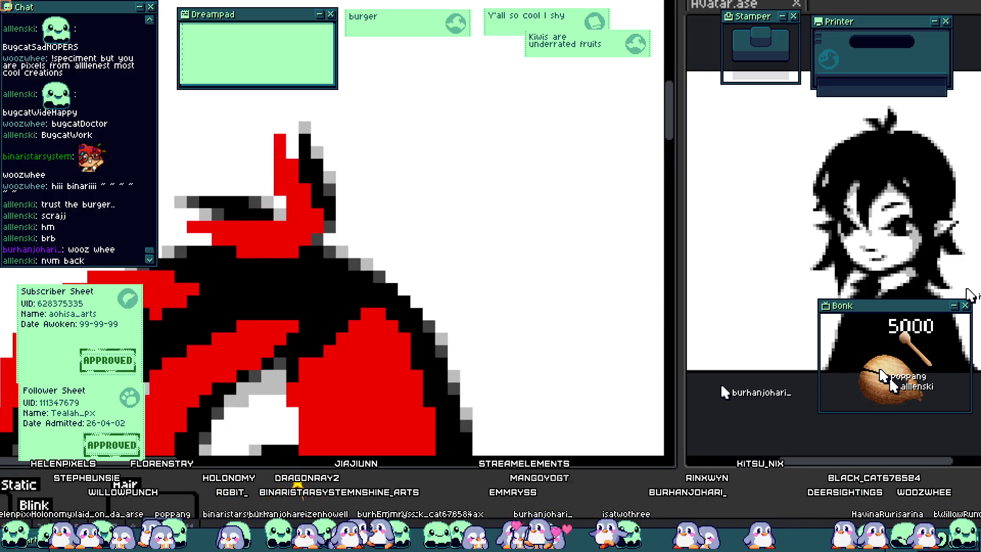
scroll(219, 228, up, 2)
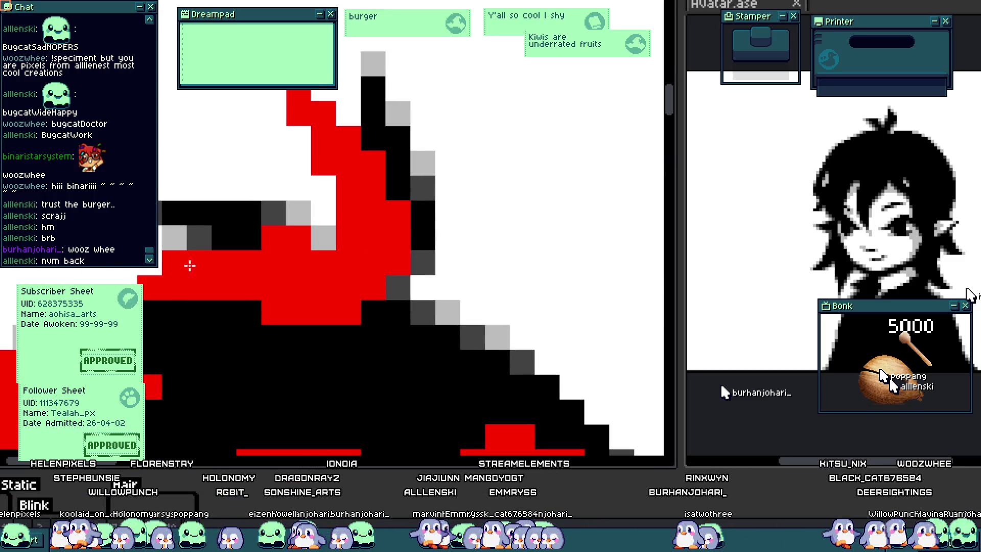
mouse_move(174, 288)
mouse_down()
mouse_move(164, 288)
mouse_move(199, 288)
mouse_up()
mouse_move(348, 180)
mouse_down()
mouse_move(339, 241)
mouse_move(338, 228)
mouse_up()
Redraw the tuft's red pixels into a cleaner spike, then zoom back to the full head.
click(312, 137)
click(337, 161)
drag(287, 136, 287, 186)
click(312, 211)
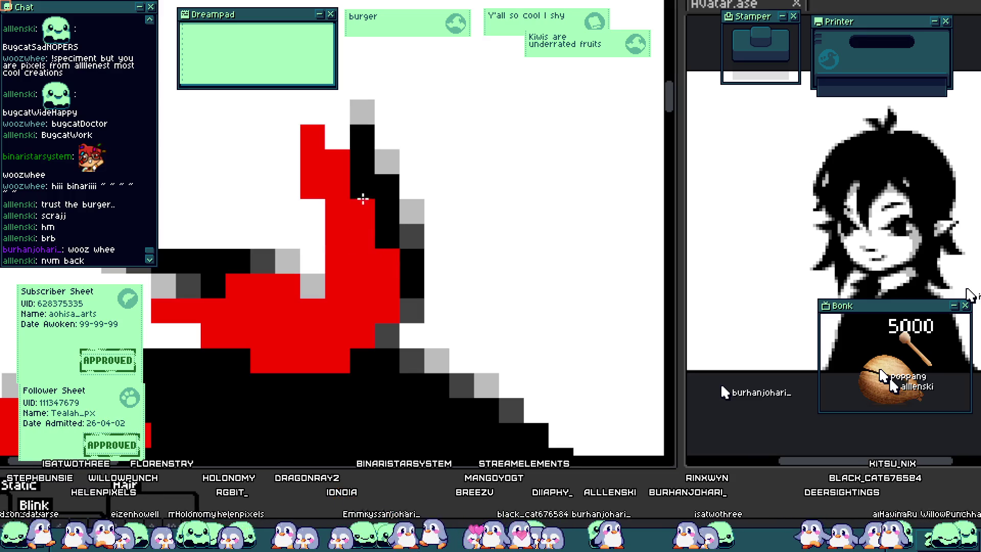
click(363, 186)
click(387, 236)
click(313, 187)
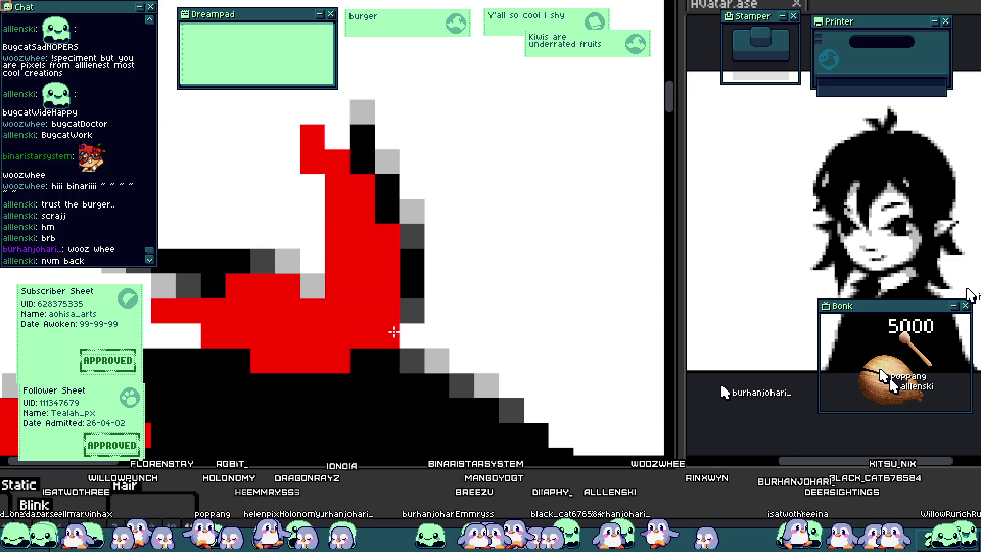
click(410, 288)
scroll(391, 329, down, 3)
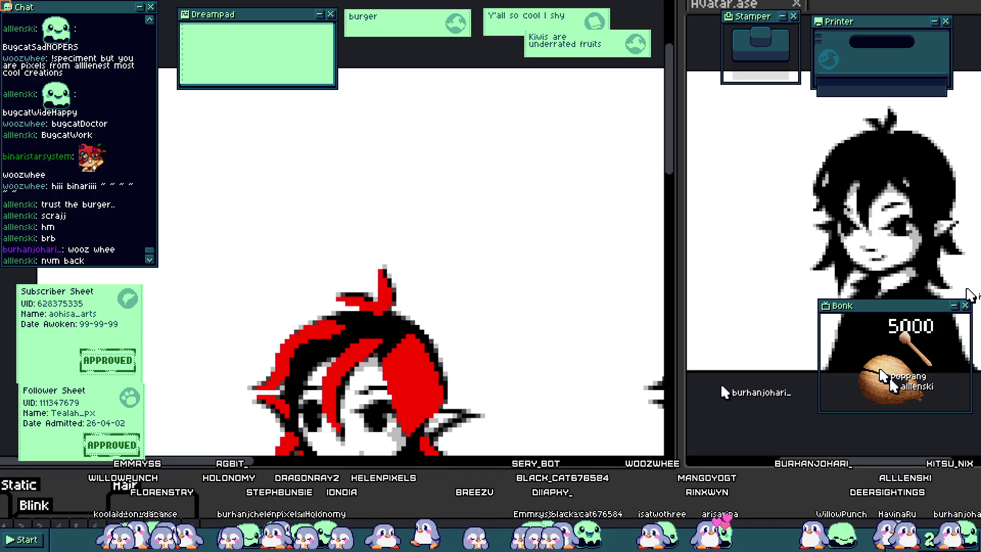
drag(429, 318, 431, 217)
scroll(432, 218, down, 1)
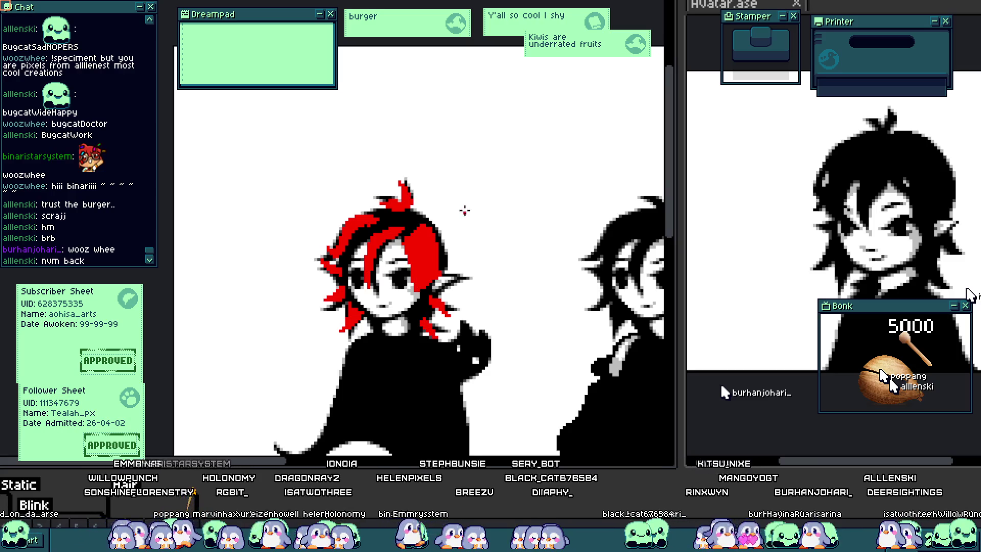
scroll(411, 263, up, 2)
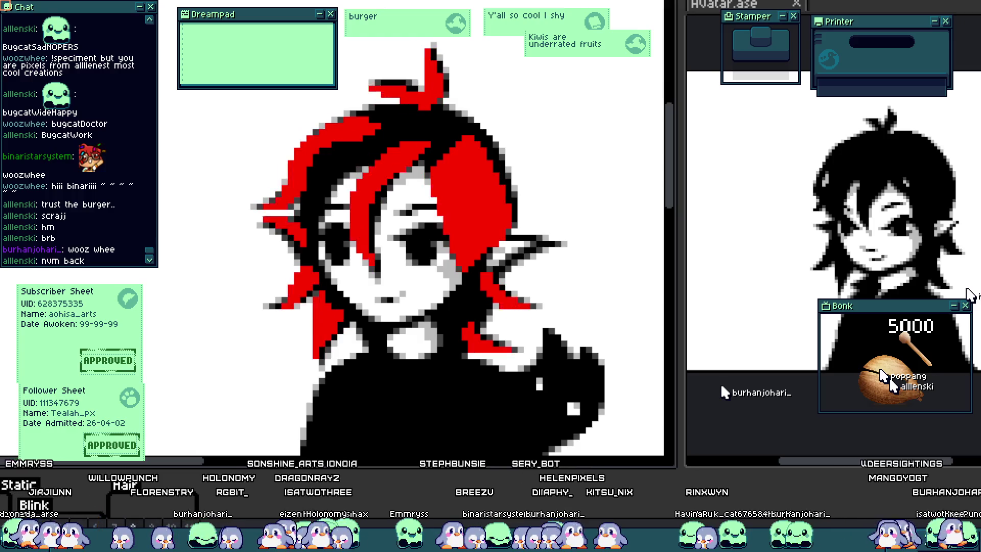
scroll(352, 320, up, 2)
scroll(352, 319, up, 1)
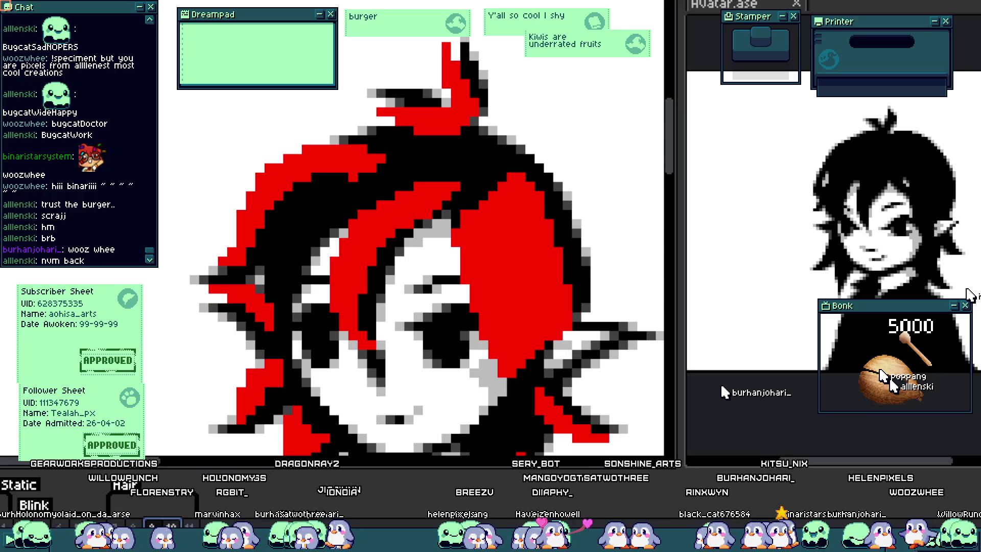
scroll(214, 286, up, 3)
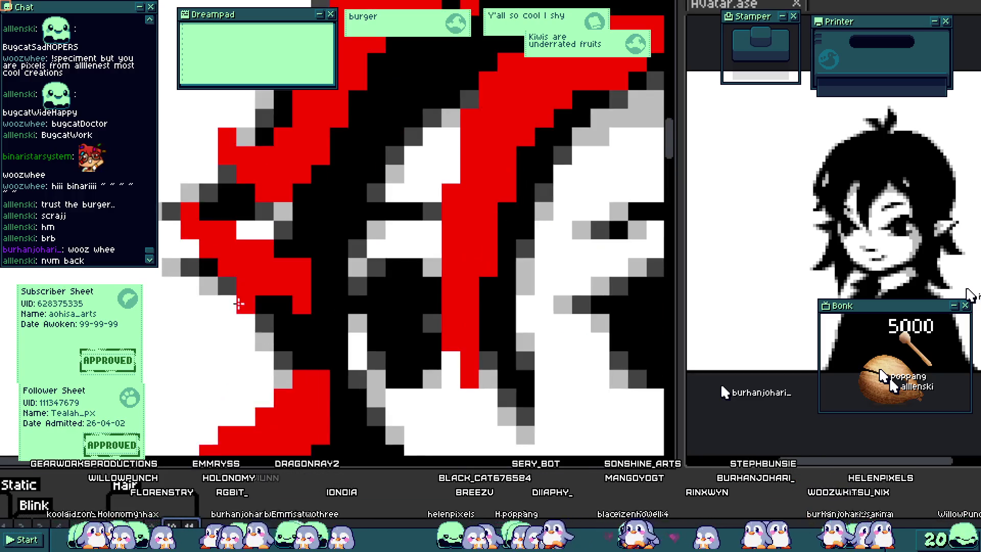
Recolour and lighten red pixels along the side hair strand.
mouse_move(173, 185)
mouse_down()
mouse_move(225, 215)
mouse_move(260, 263)
mouse_move(219, 284)
mouse_move(340, 290)
mouse_up()
scroll(340, 290, down, 3)
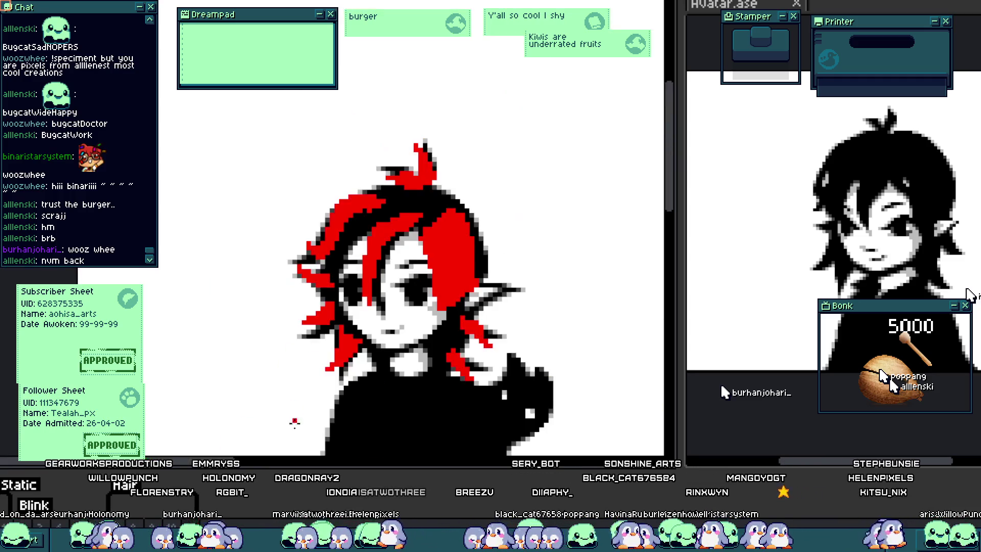
drag(306, 204, 352, 253)
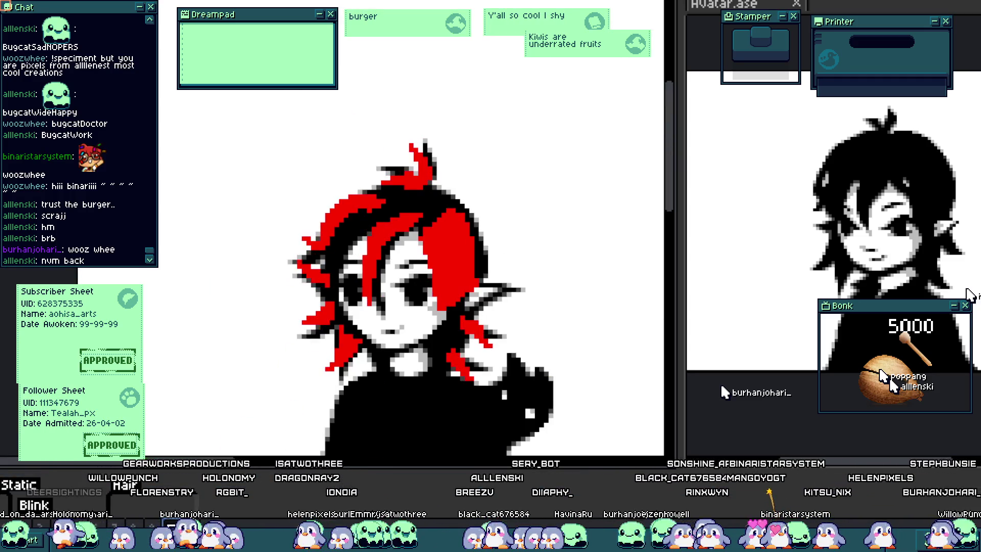
drag(307, 215, 350, 258)
Step back and forth through undo and redo to compare hair versions.
key(ctrl+z)
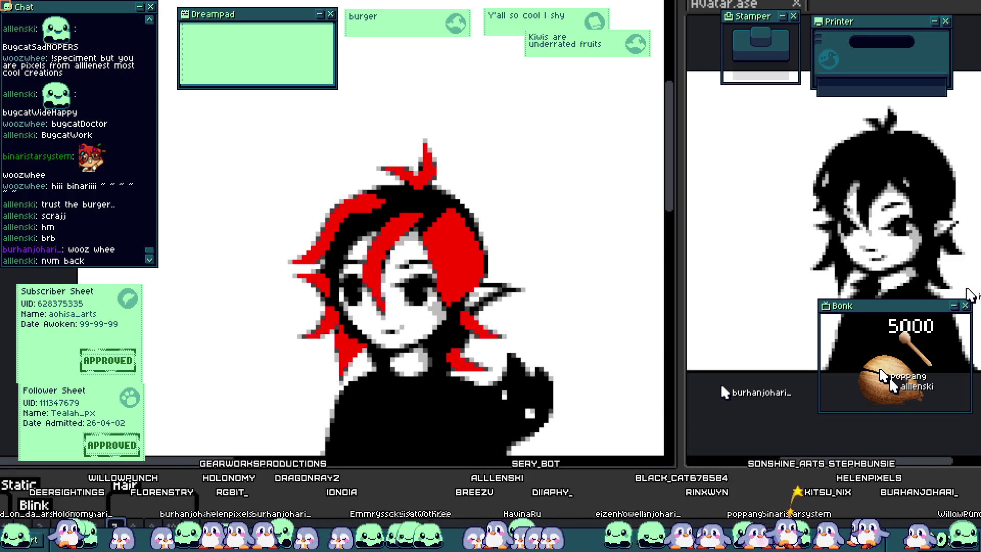
key(ctrl+z)
key(ctrl+z)
key(ctrl+z)
key(ctrl+z)
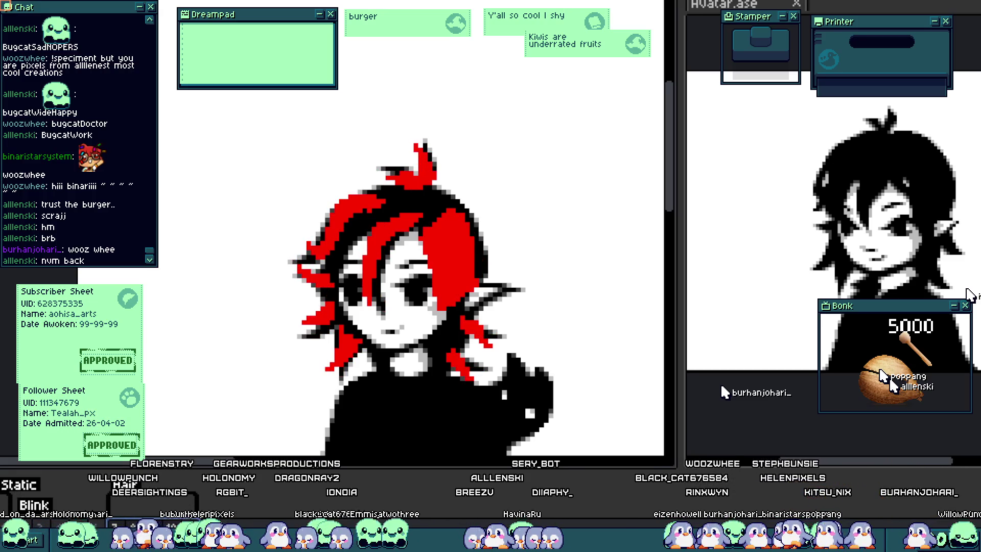
key(ctrl+z)
key(ctrl+y)
key(ctrl+z)
key(ctrl+y)
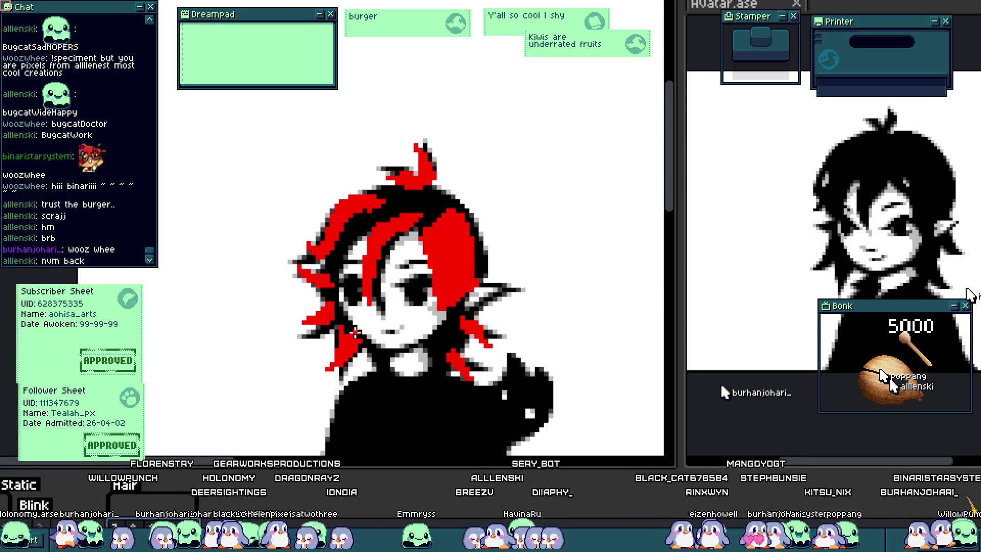
scroll(318, 364, up, 1)
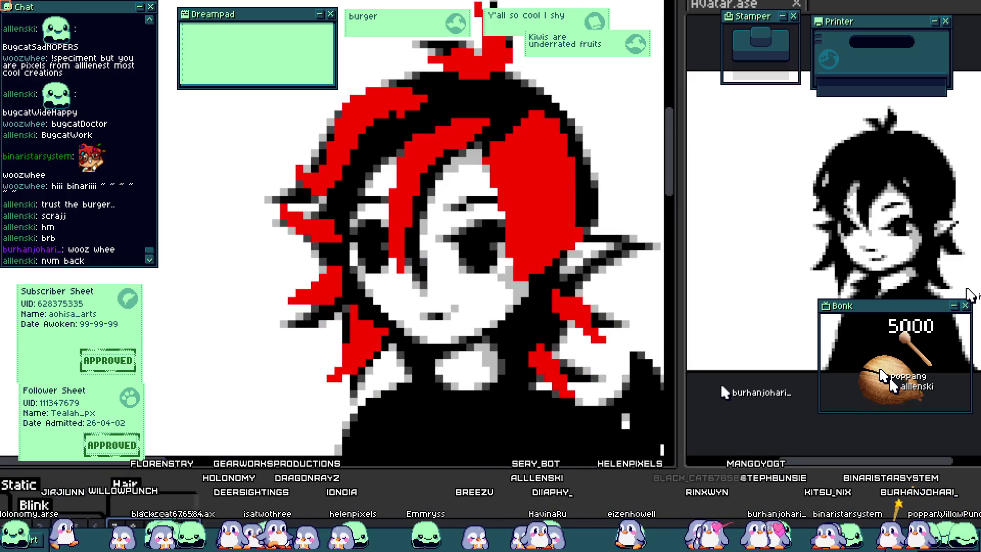
key(ctrl+z)
key(ctrl+z)
key(ctrl+y)
key(ctrl+z)
key(ctrl+z)
key(ctrl+z)
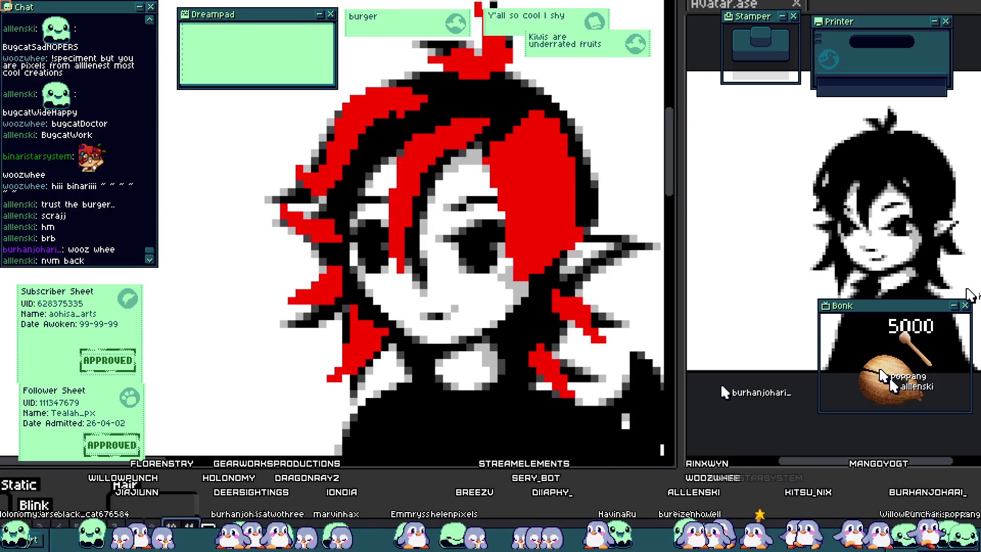
key(ctrl+z)
key(ctrl+z)
key(ctrl+z)
key(ctrl+y)
key(ctrl+y)
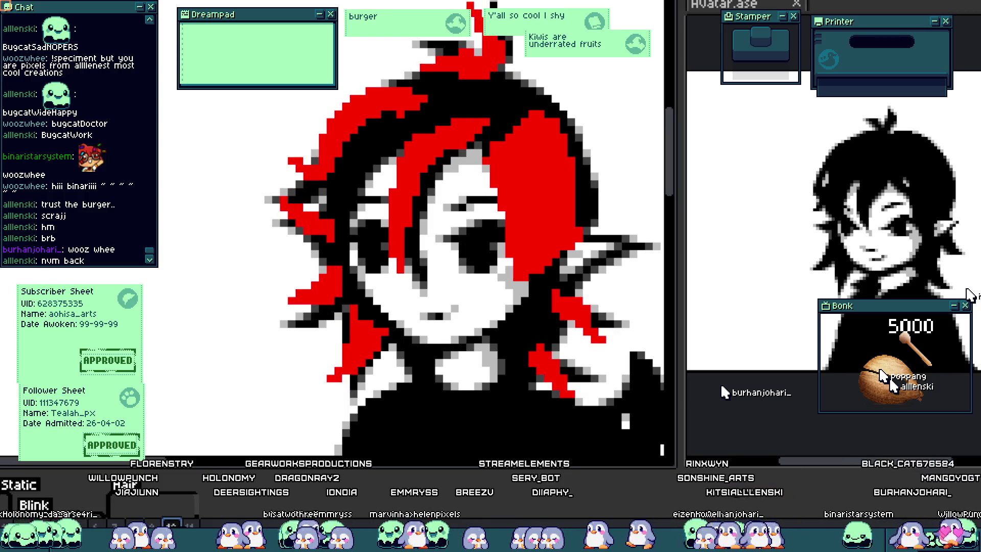
key(ctrl+z)
scroll(252, 309, up, 3)
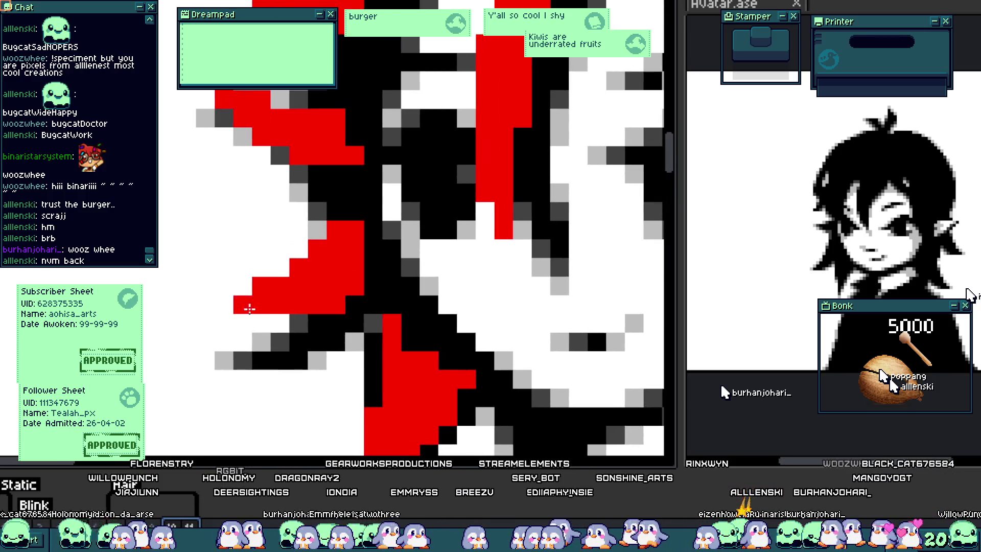
Add a red block to the strand, erase its stair-step edge pixels, and extend it.
click(241, 292)
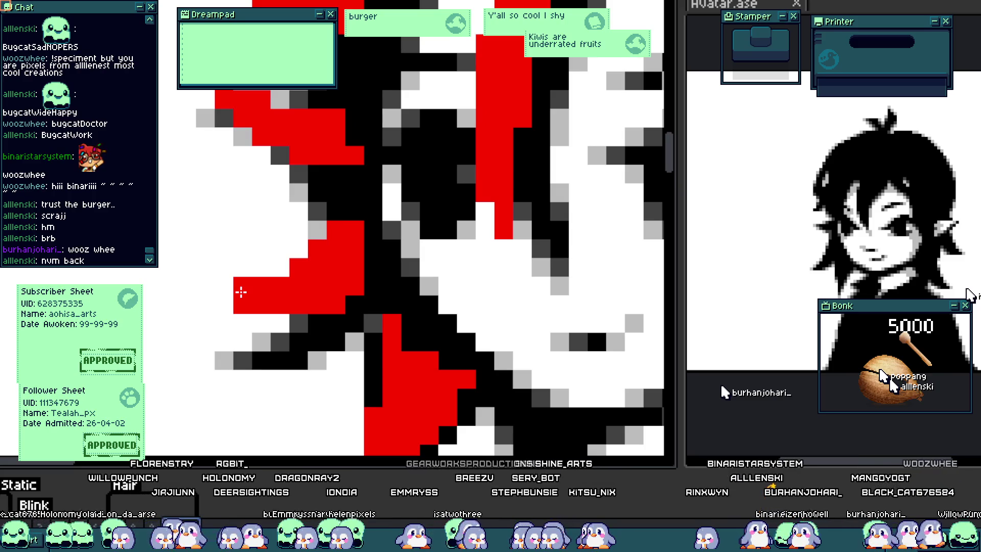
right_click(243, 304)
right_click(299, 268)
right_click(318, 249)
right_click(299, 286)
mouse_move(279, 323)
mouse_down()
mouse_move(318, 323)
mouse_move(346, 306)
mouse_move(373, 256)
mouse_move(313, 274)
mouse_up()
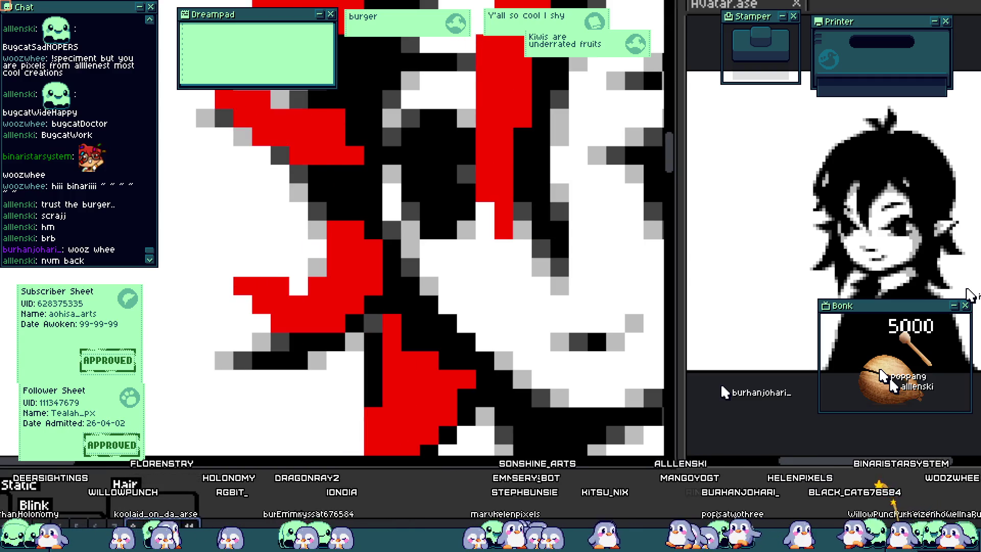
scroll(280, 359, down, 4)
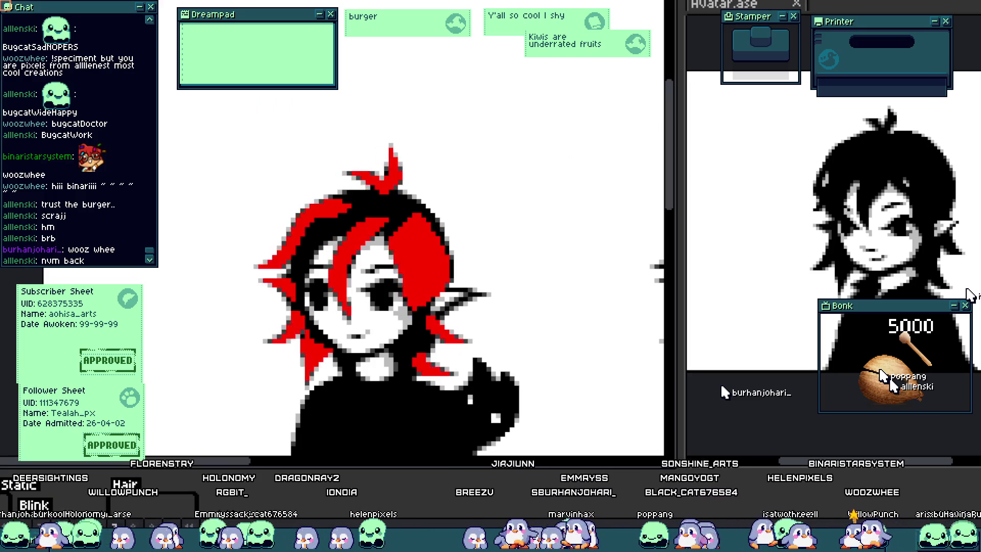
Zoom out and pan until the red-haired and black-haired characters are both visible.
scroll(226, 366, down, 2)
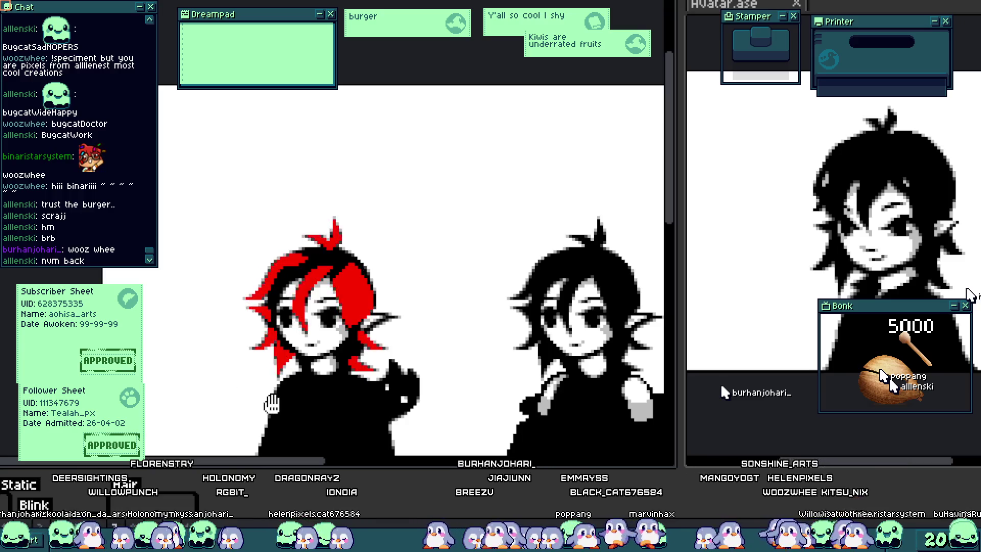
drag(272, 404, 259, 392)
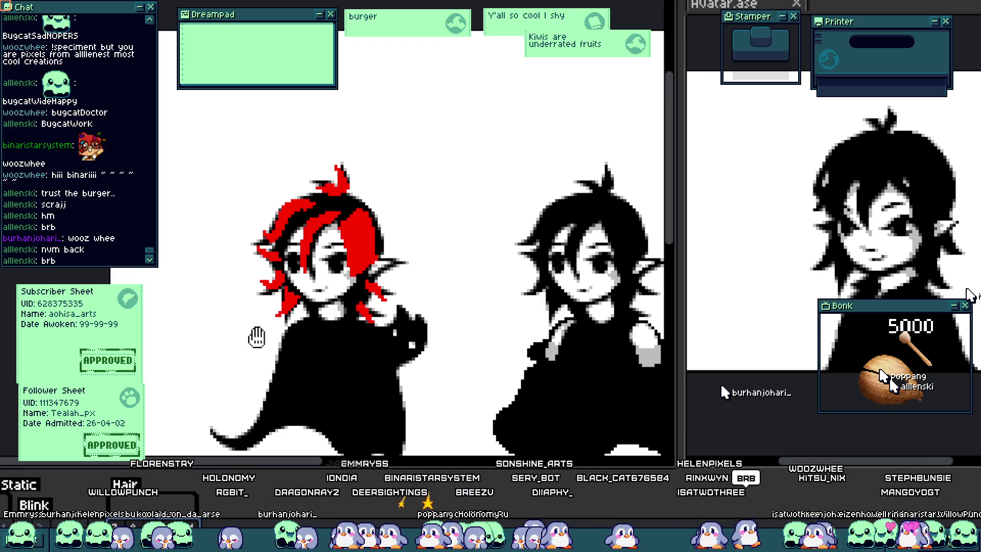
drag(268, 329, 260, 316)
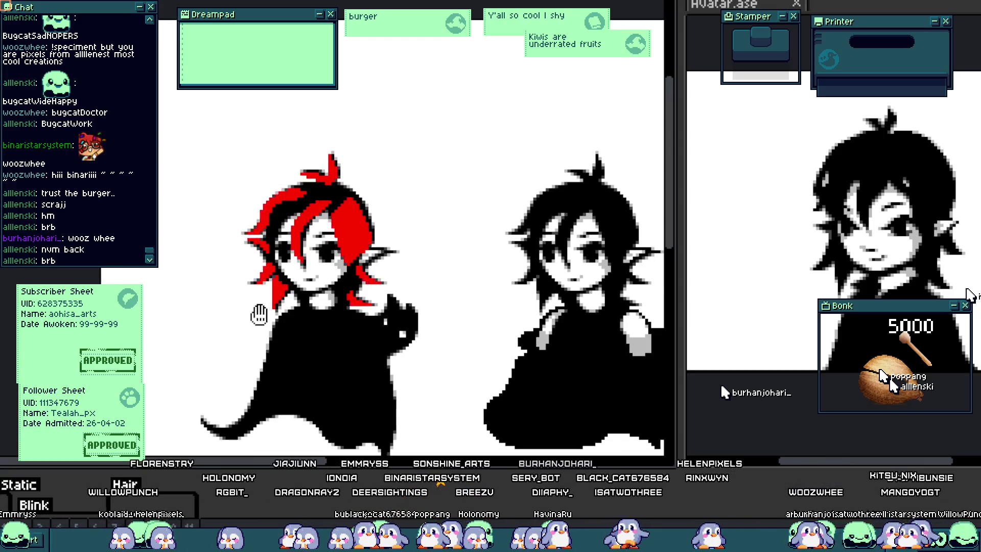
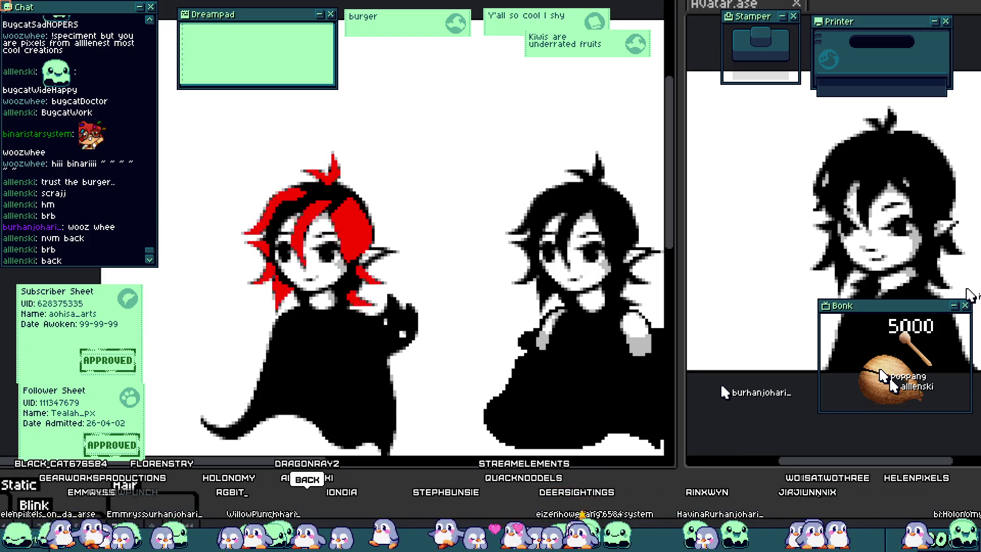
Paint a diagonal red strand across the black hair beside the character's face.
scroll(307, 286, up, 1)
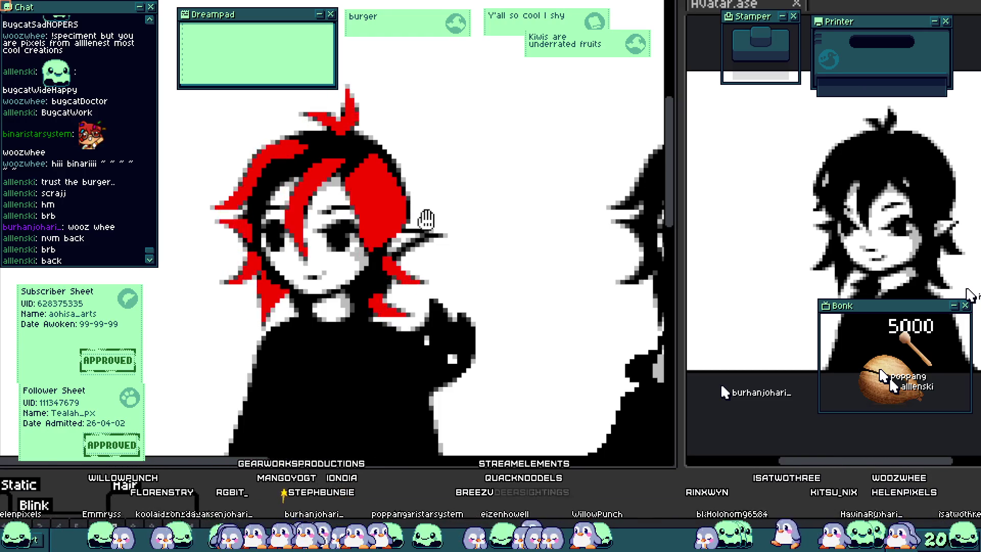
scroll(281, 278, up, 2)
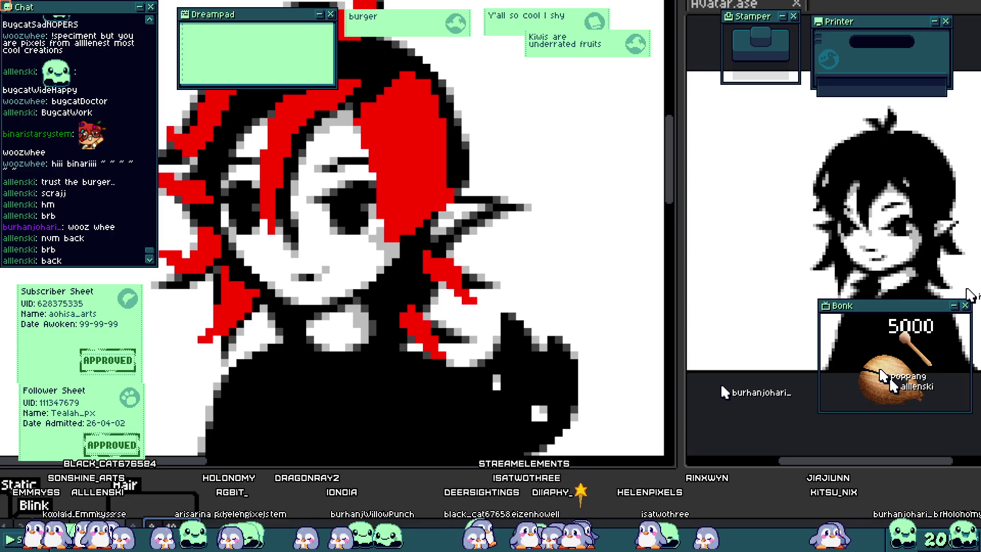
scroll(237, 320, up, 1)
scroll(237, 332, up, 1)
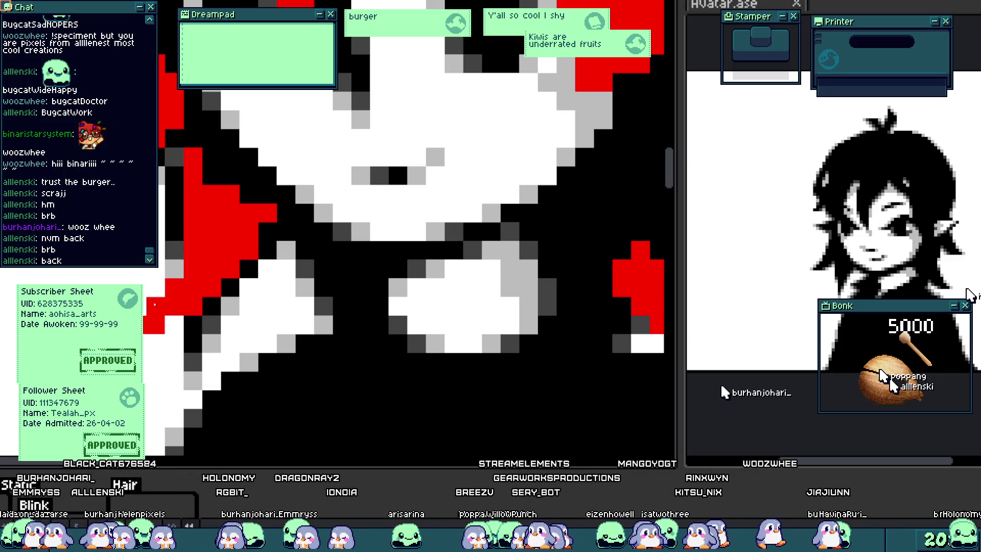
drag(204, 313, 270, 249)
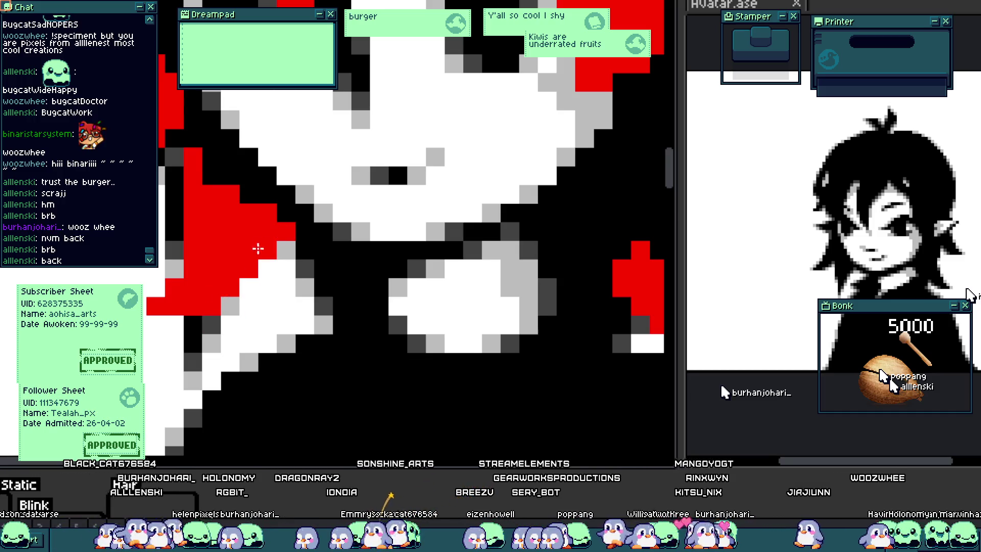
Zoom out and back in to check the new red strand against the whole avatar.
scroll(259, 243, down, 2)
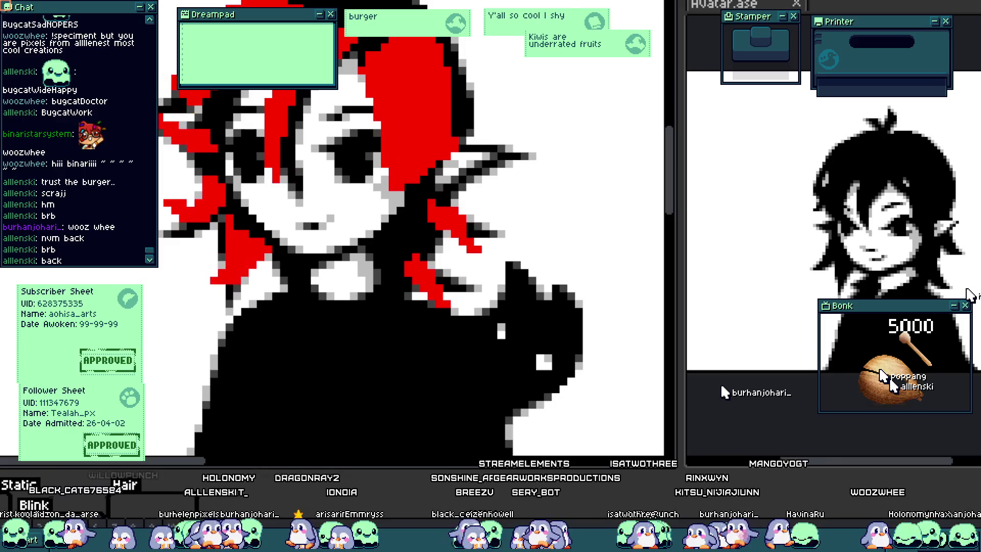
scroll(385, 342, down, 1)
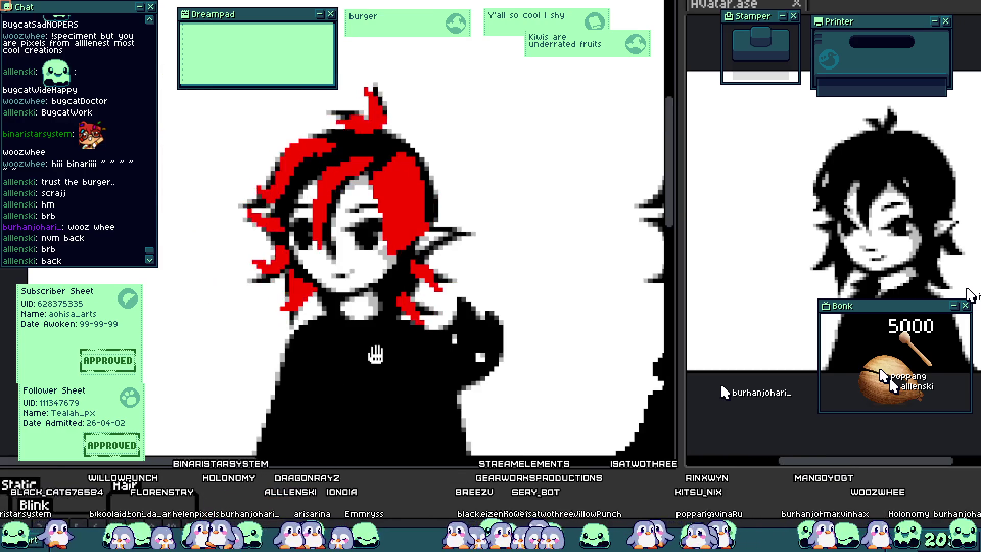
scroll(376, 354, down, 1)
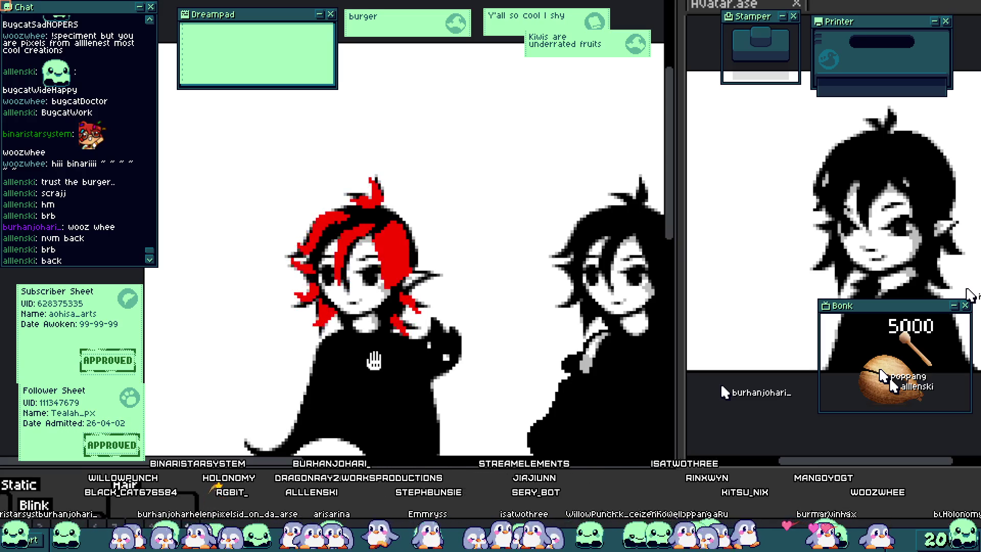
scroll(280, 243, up, 1)
scroll(274, 335, up, 1)
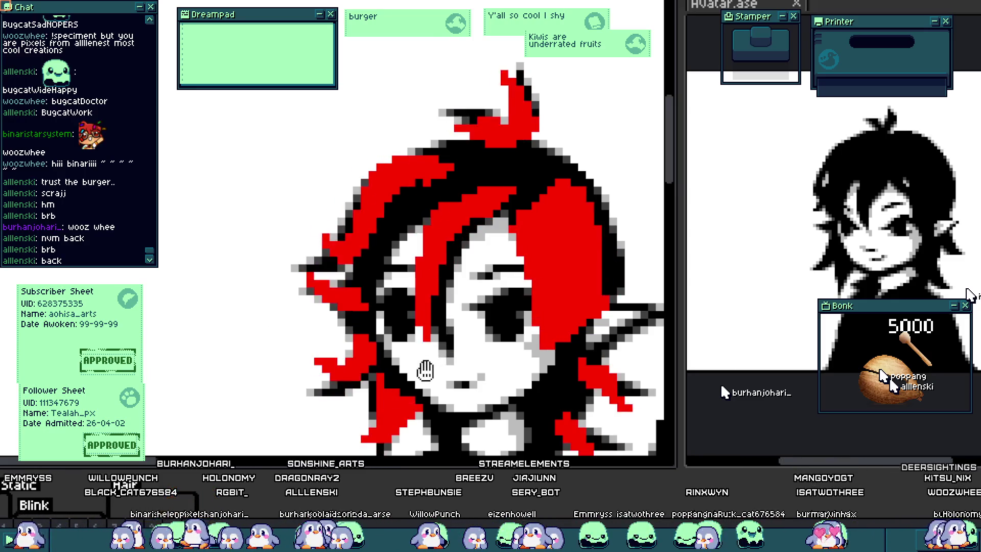
scroll(416, 379, down, 1)
scroll(418, 368, down, 1)
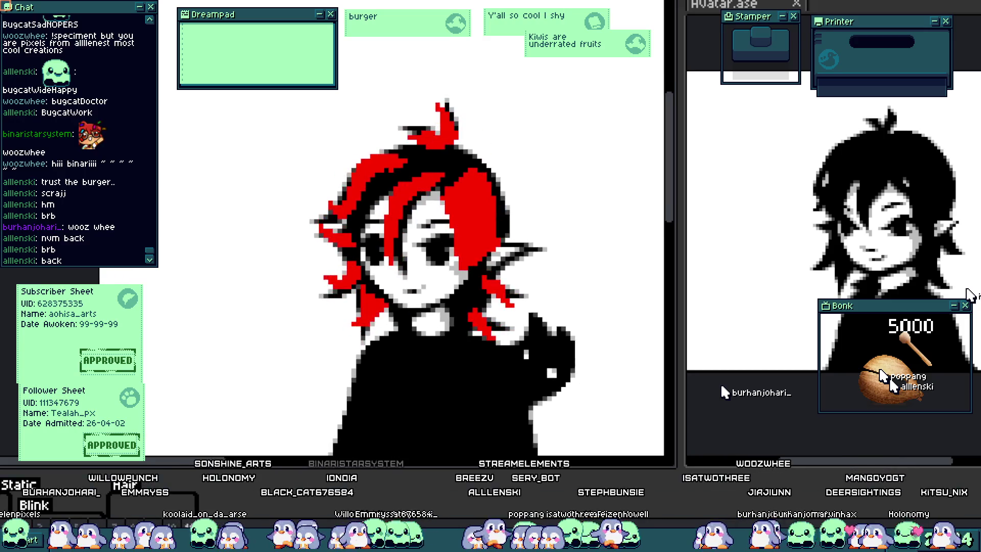
scroll(458, 308, up, 1)
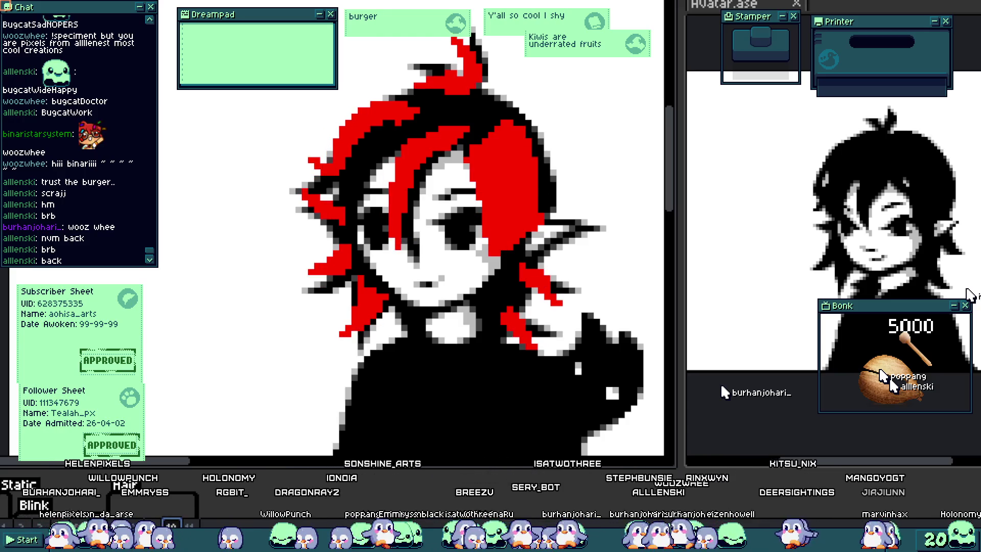
scroll(518, 178, up, 2)
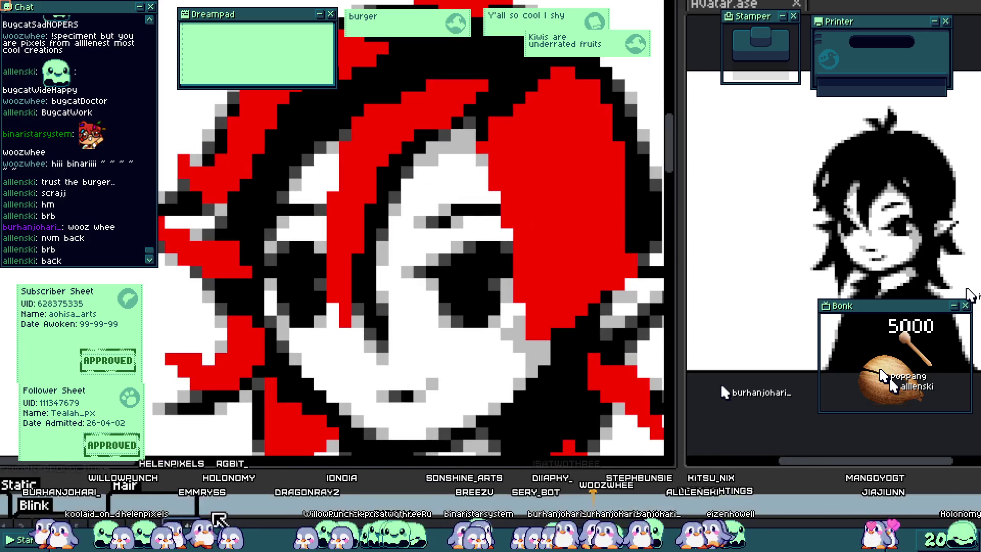
Turn one black hair-edge pixel red and shade two red hair pixels dark grey.
scroll(390, 164, up, 1)
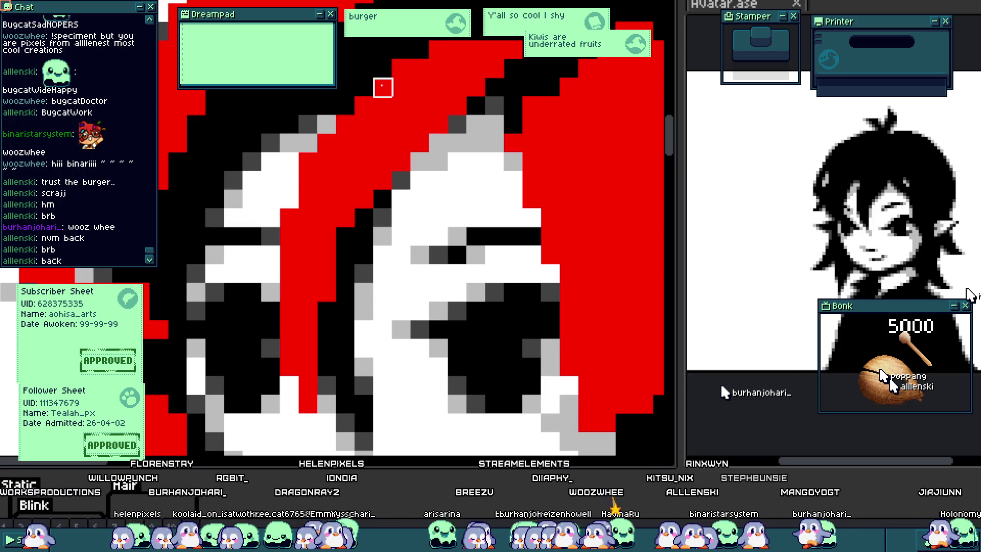
scroll(345, 181, down, 1)
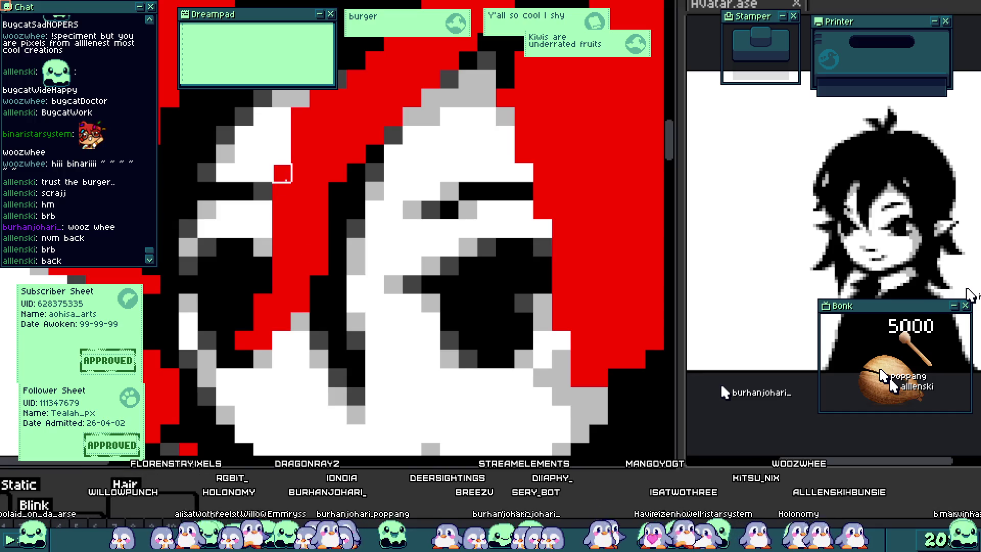
scroll(356, 173, down, 3)
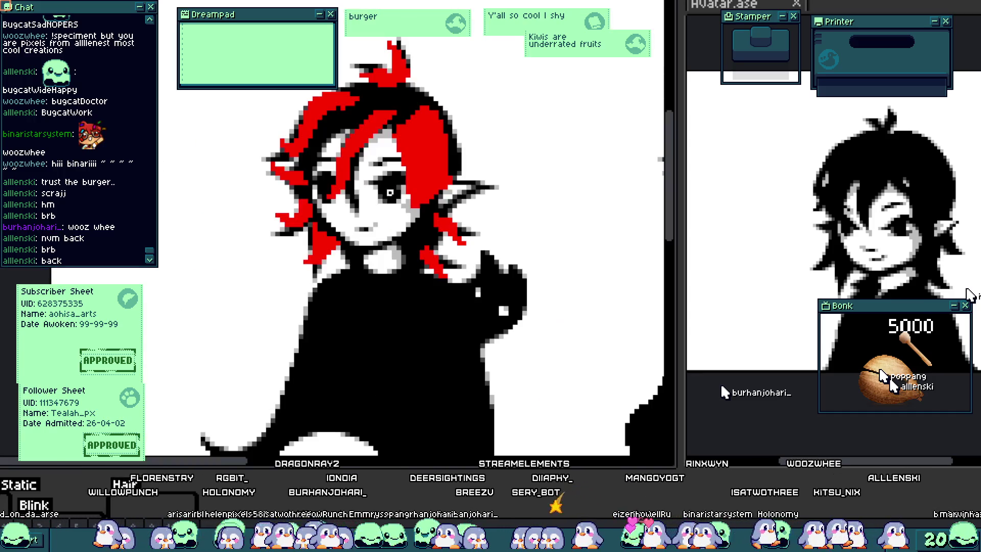
scroll(373, 136, up, 3)
click(434, 101)
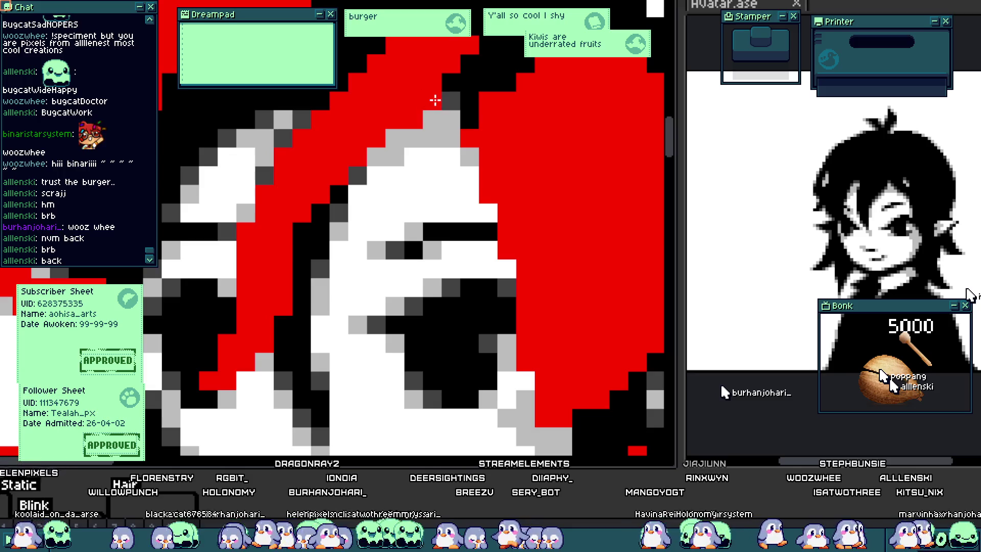
click(450, 101)
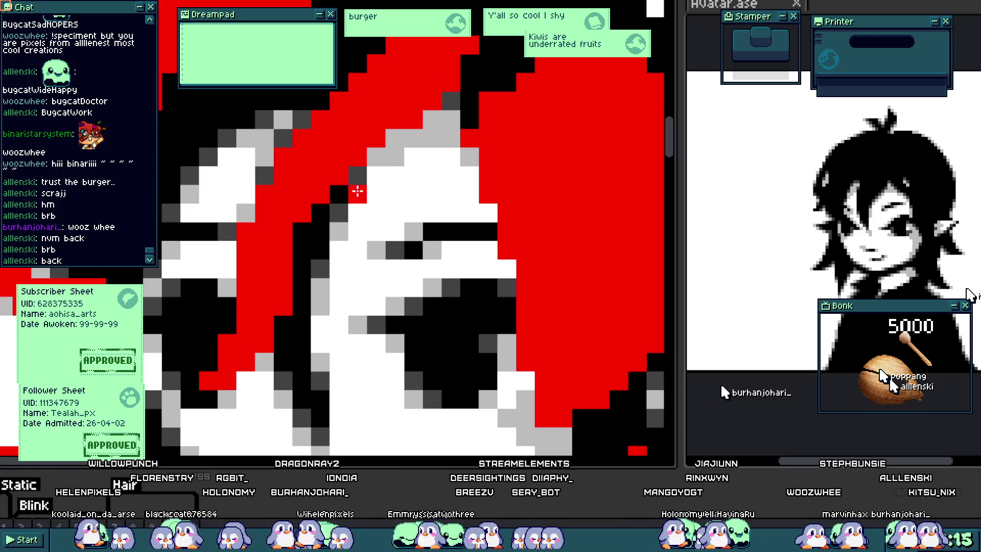
click(357, 175)
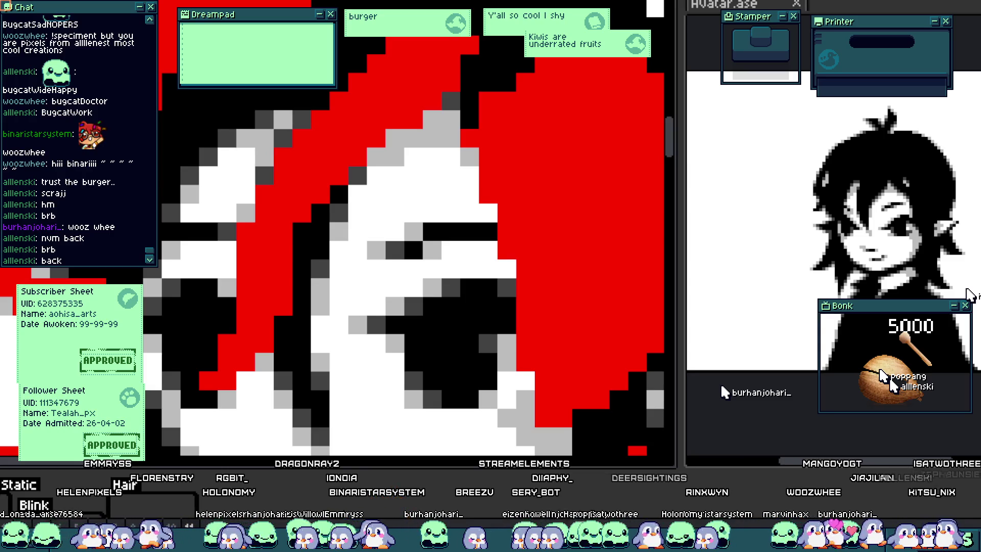
Play the animation to preview the hair, then pan to the hair above the eye.
scroll(305, 168, down, 3)
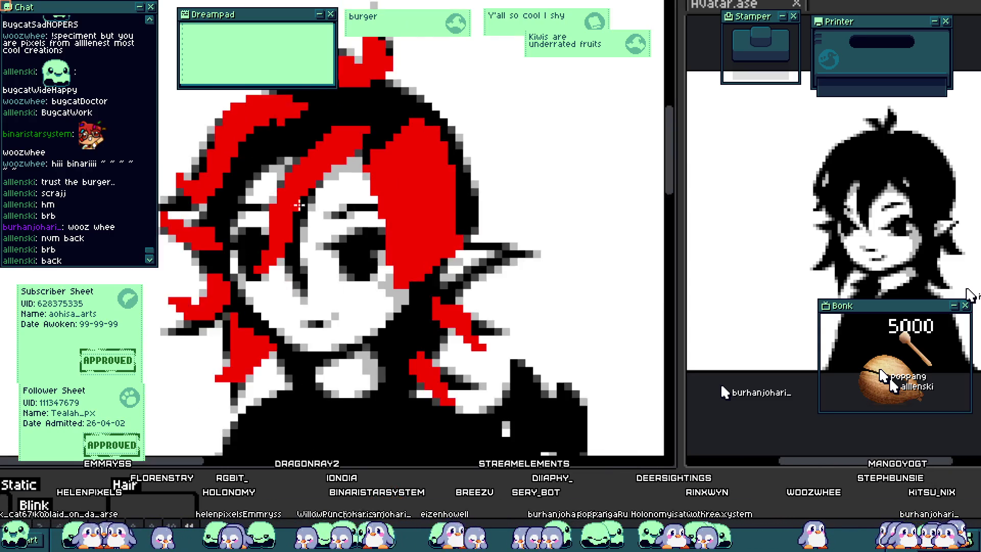
key(Return)
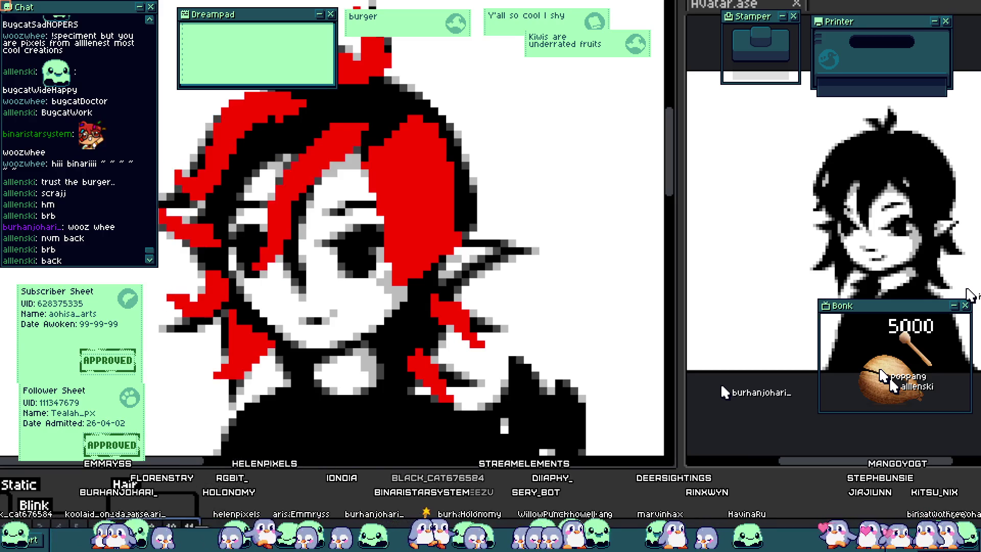
scroll(292, 194, up, 3)
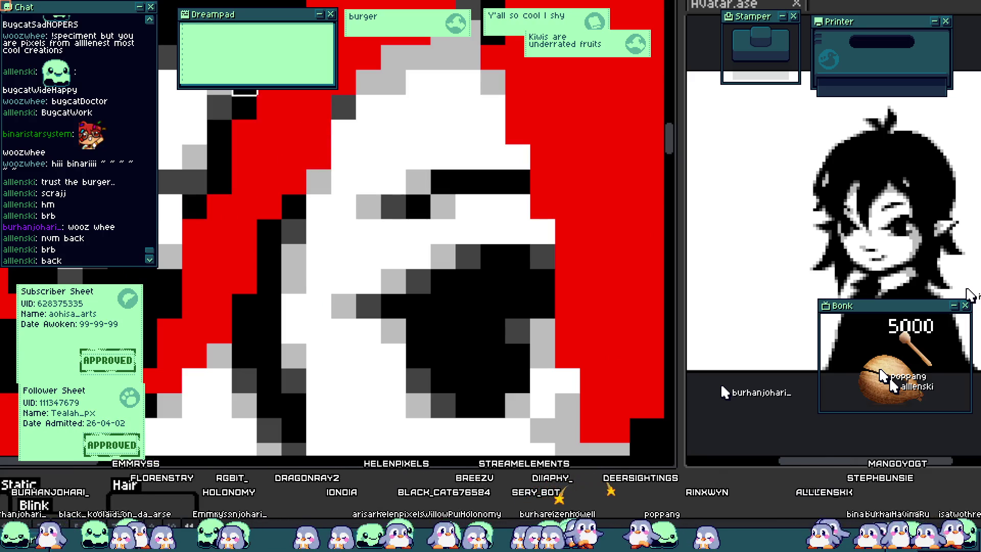
drag(231, 95, 214, 182)
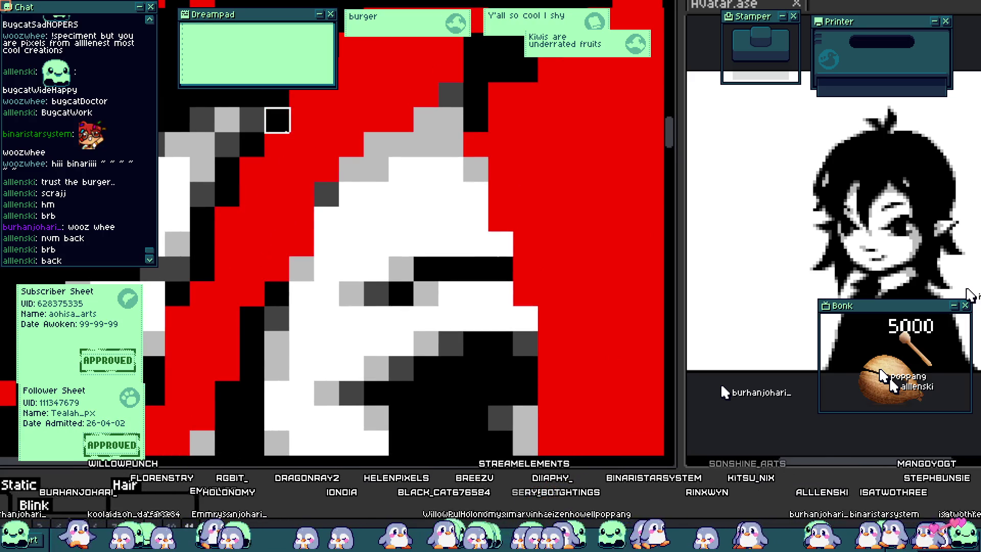
scroll(319, 253, down, 3)
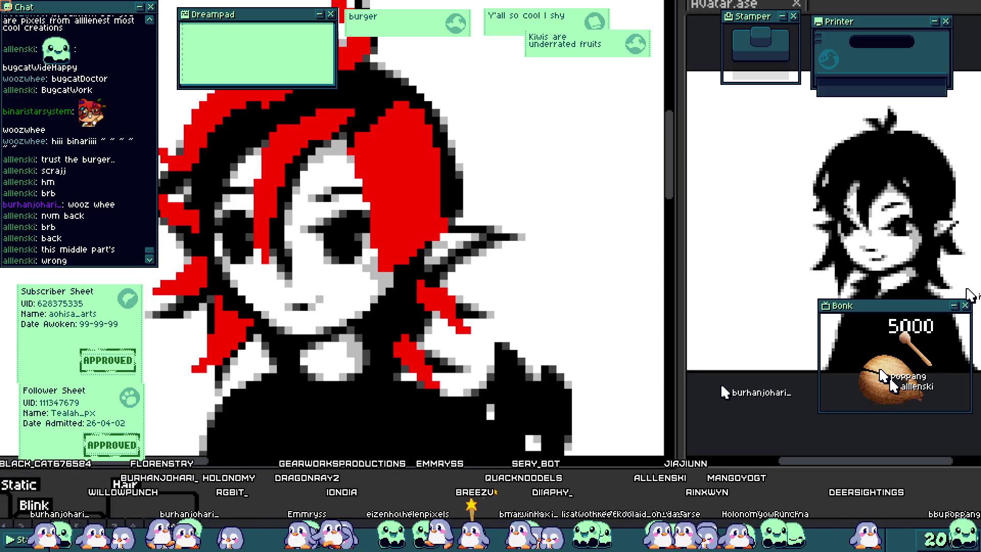
Zoom out to see both characters, then erase the stray red pixel at the avatar's mouth.
key(minus)
key(minus)
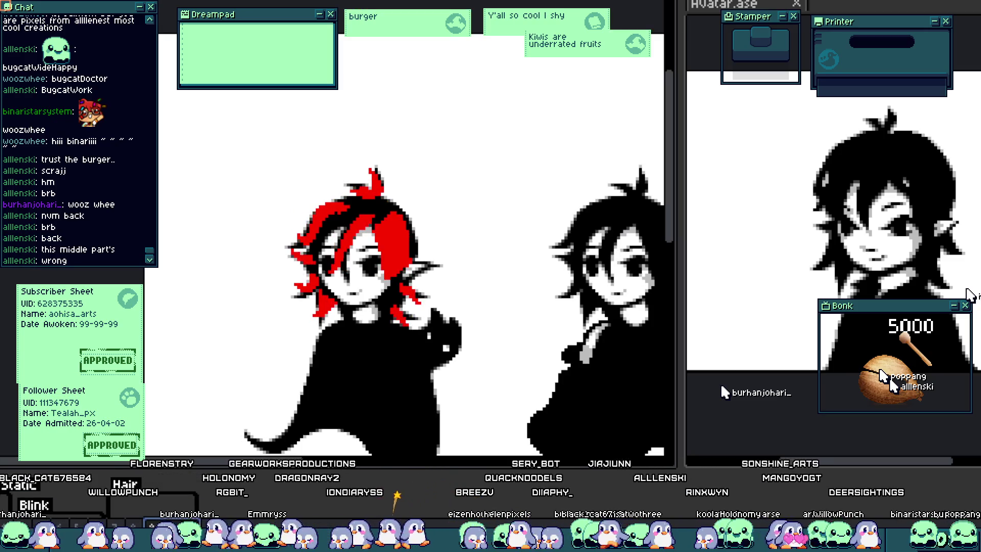
scroll(357, 213, up, 3)
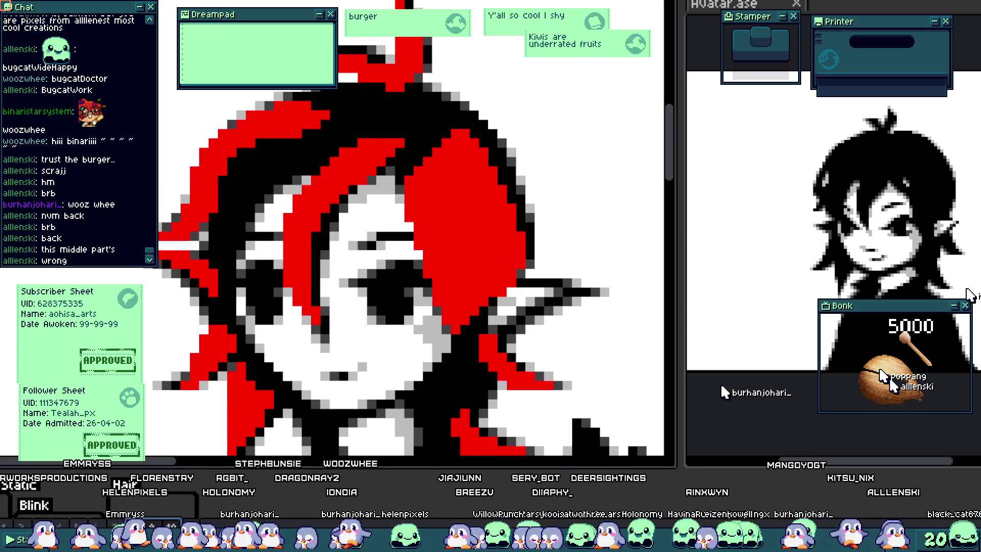
scroll(363, 171, up, 2)
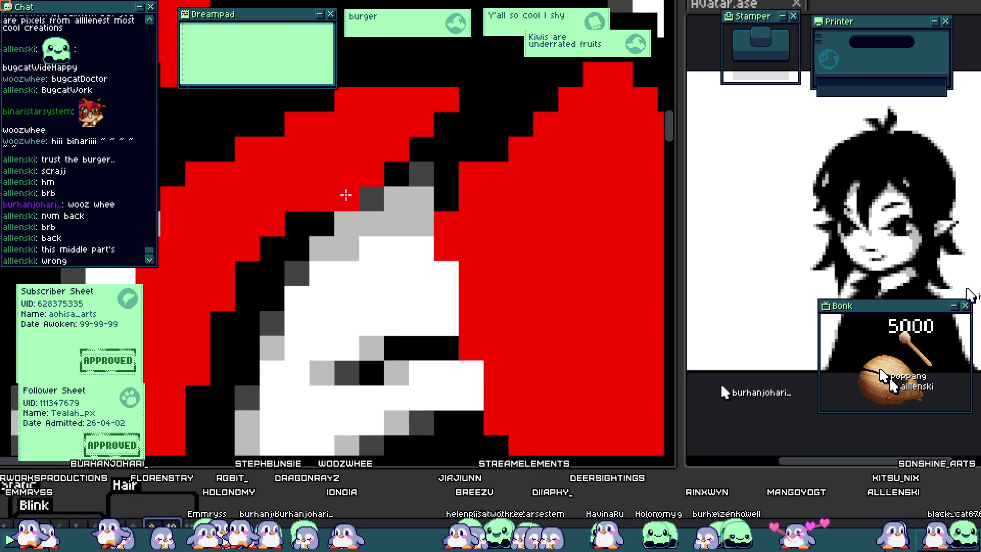
scroll(446, 139, down, 3)
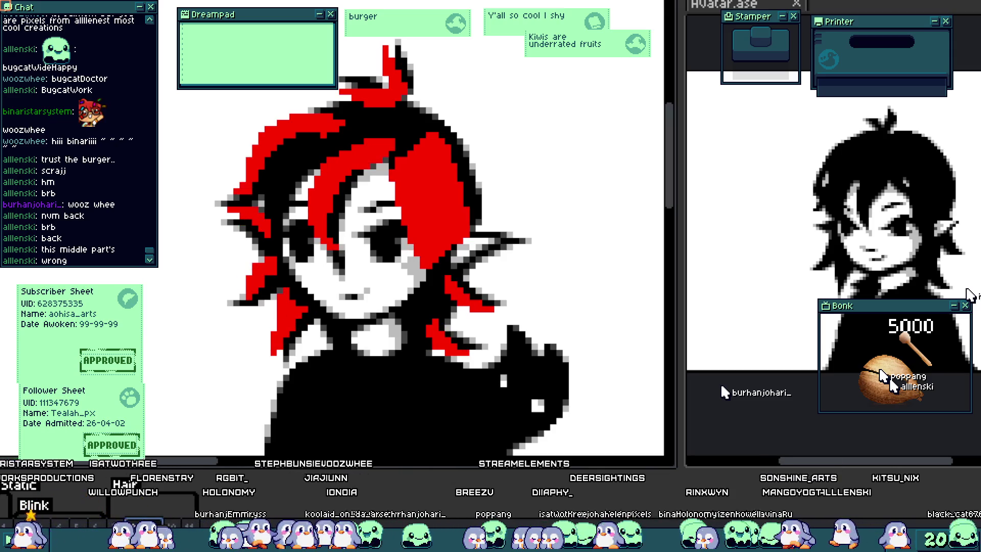
scroll(375, 172, up, 4)
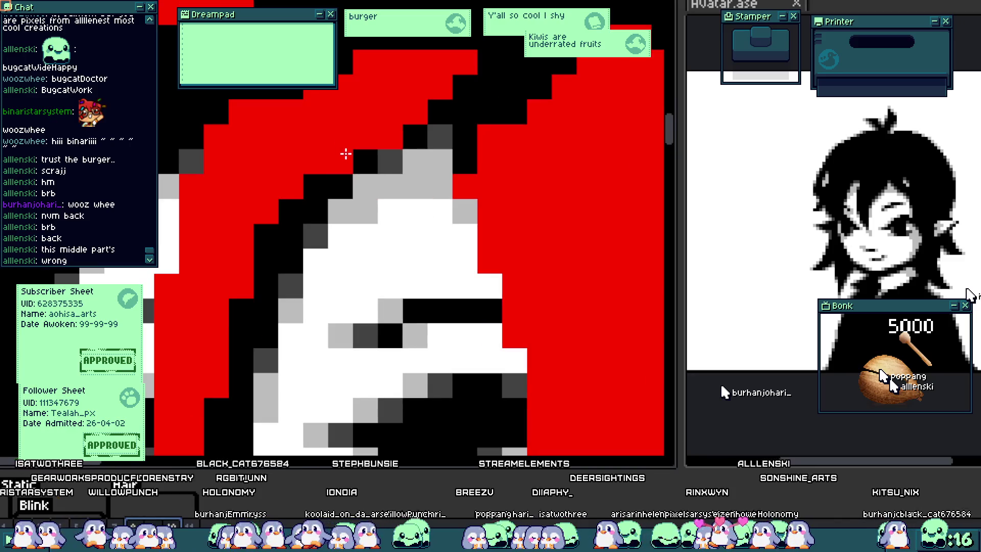
scroll(319, 187, down, 4)
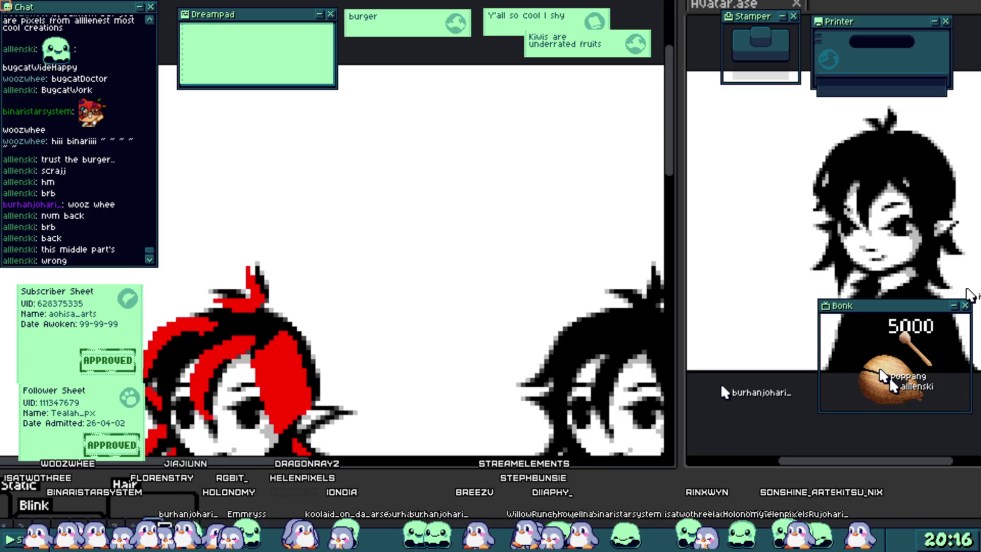
scroll(377, 322, up, 3)
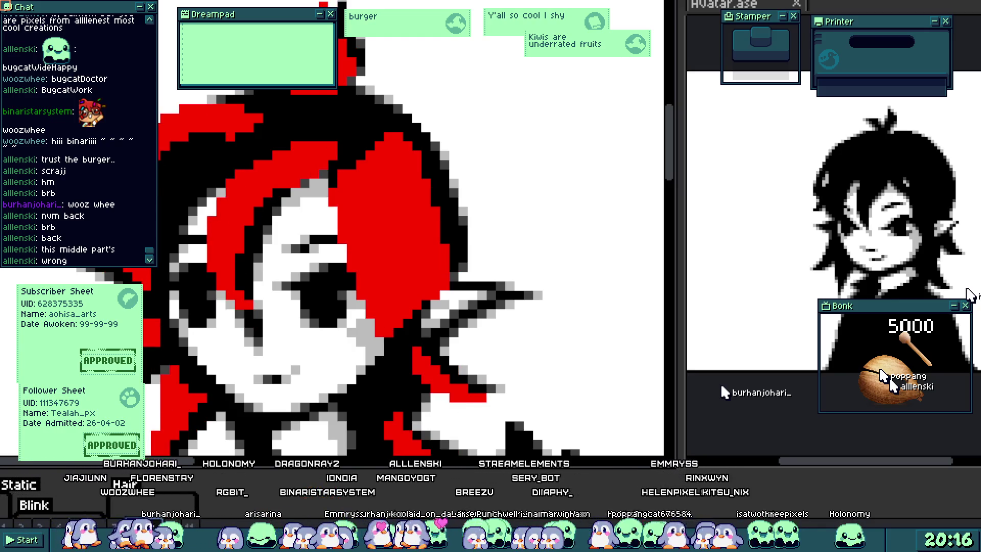
scroll(255, 184, up, 2)
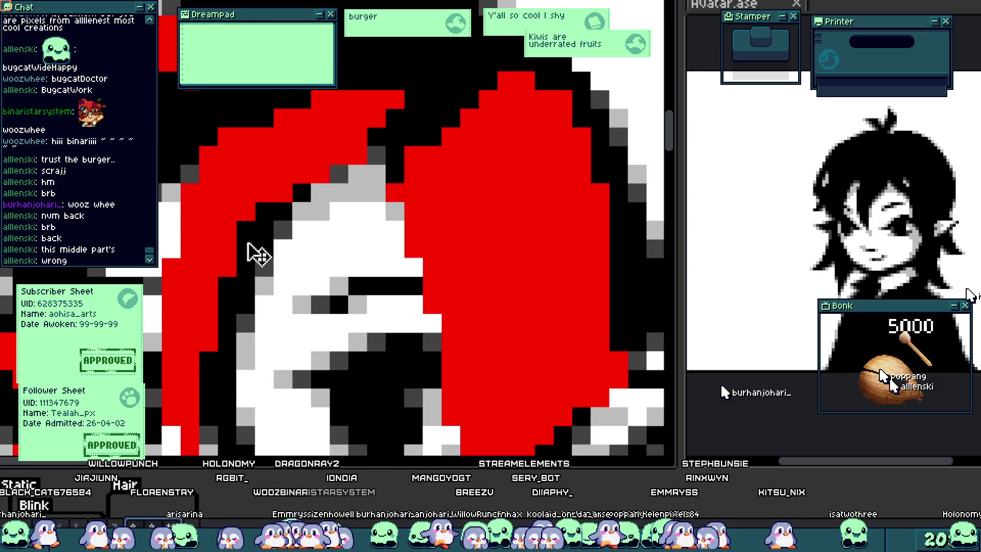
scroll(284, 206, down, 2)
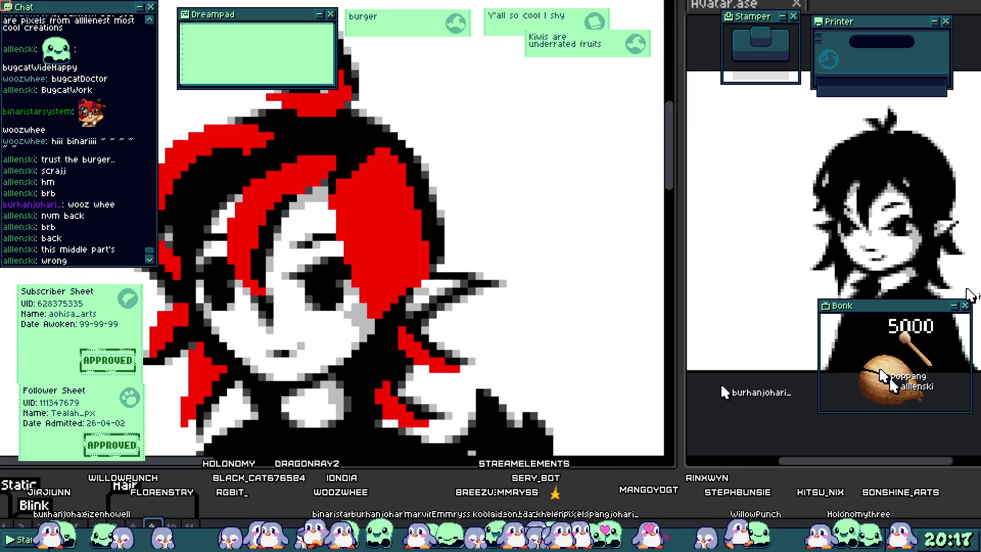
click(270, 362)
scroll(337, 245, right, 1)
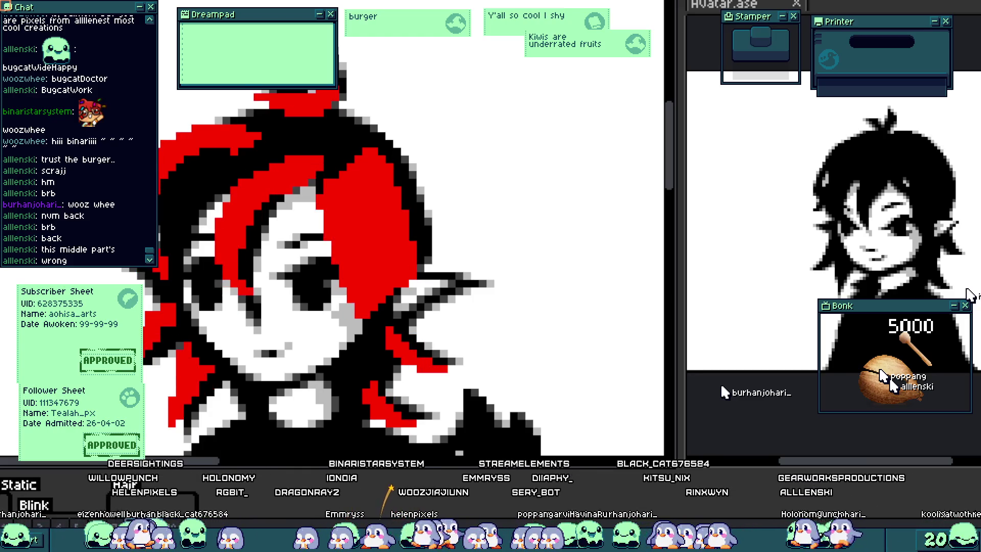
scroll(227, 183, up, 3)
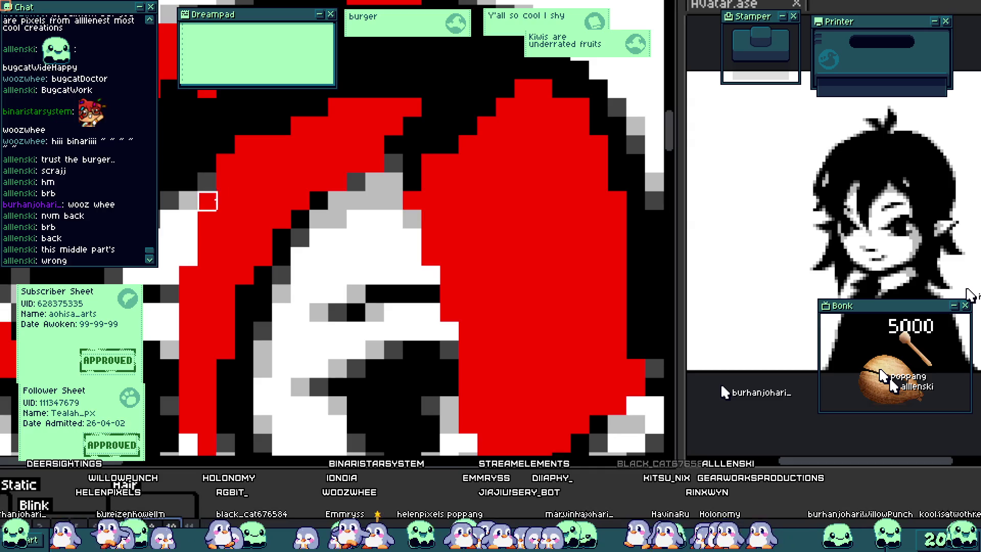
scroll(332, 204, down, 5)
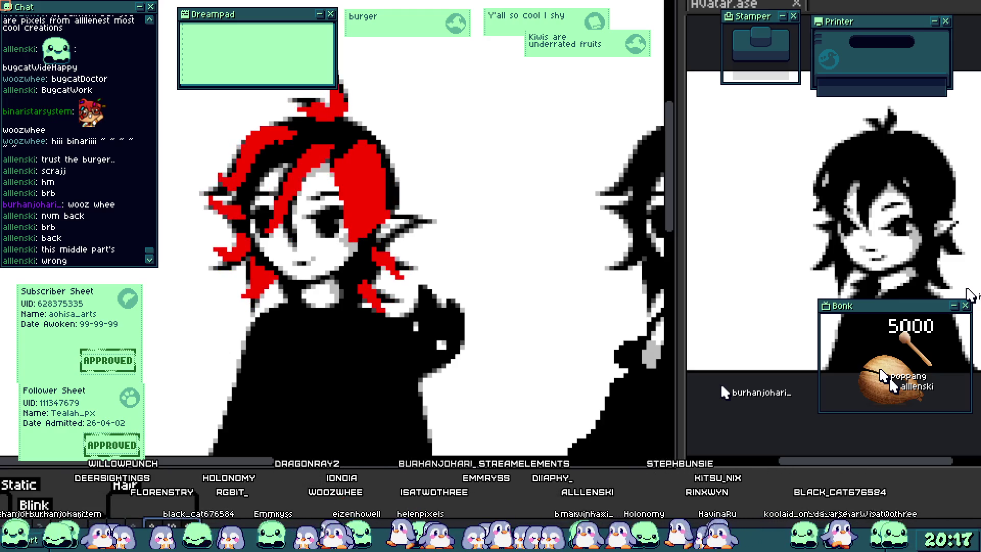
scroll(233, 199, up, 5)
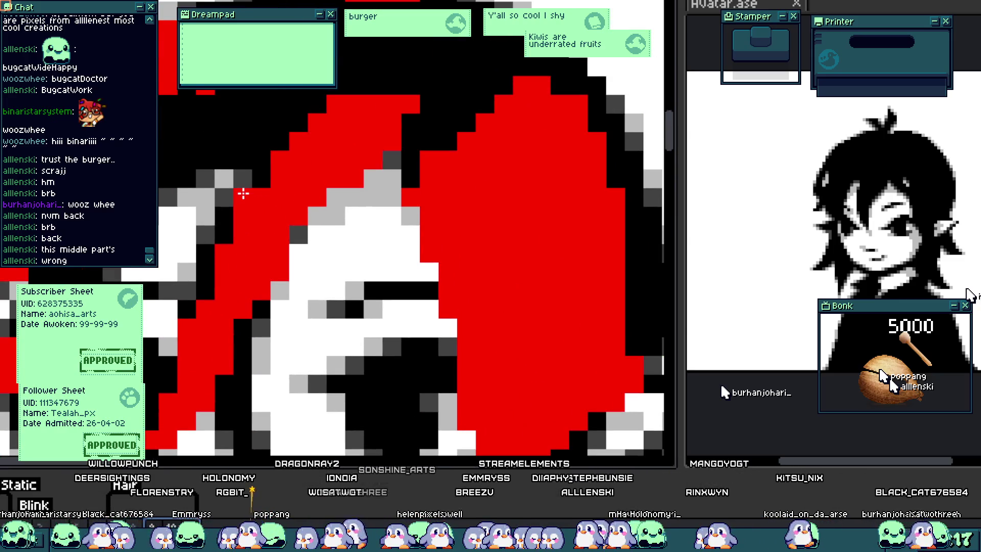
scroll(347, 250, down, 3)
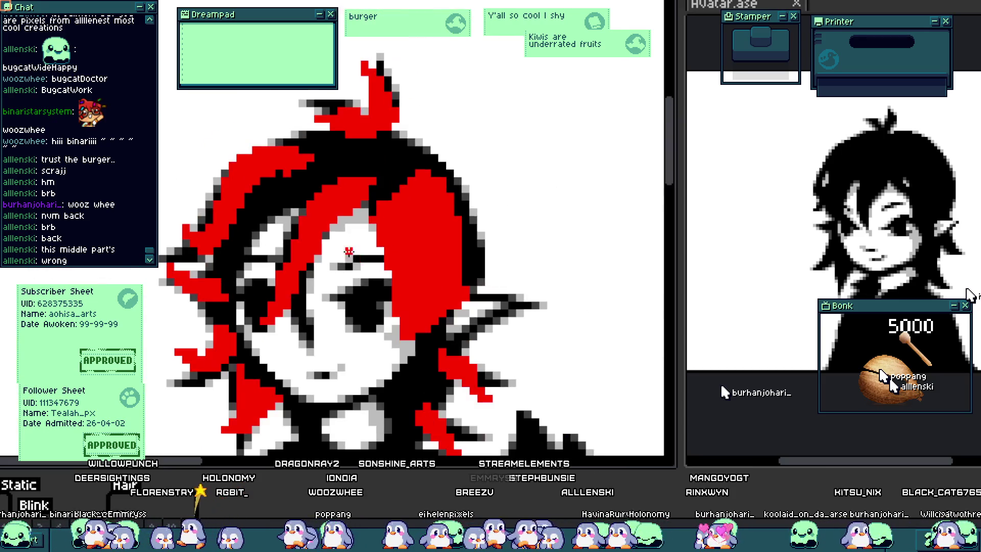
scroll(371, 275, up, 4)
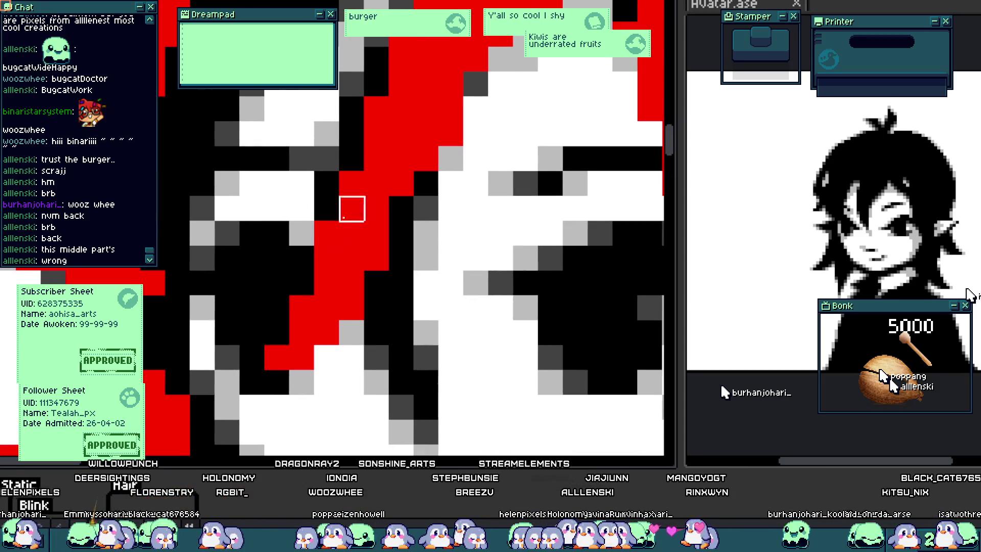
scroll(403, 234, down, 4)
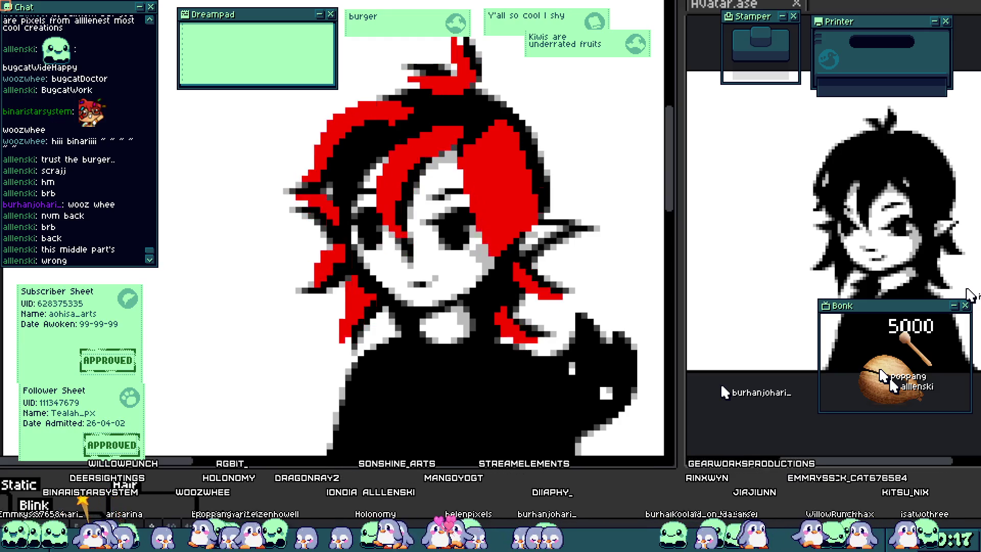
scroll(439, 345, down, 4)
scroll(439, 345, up, 3)
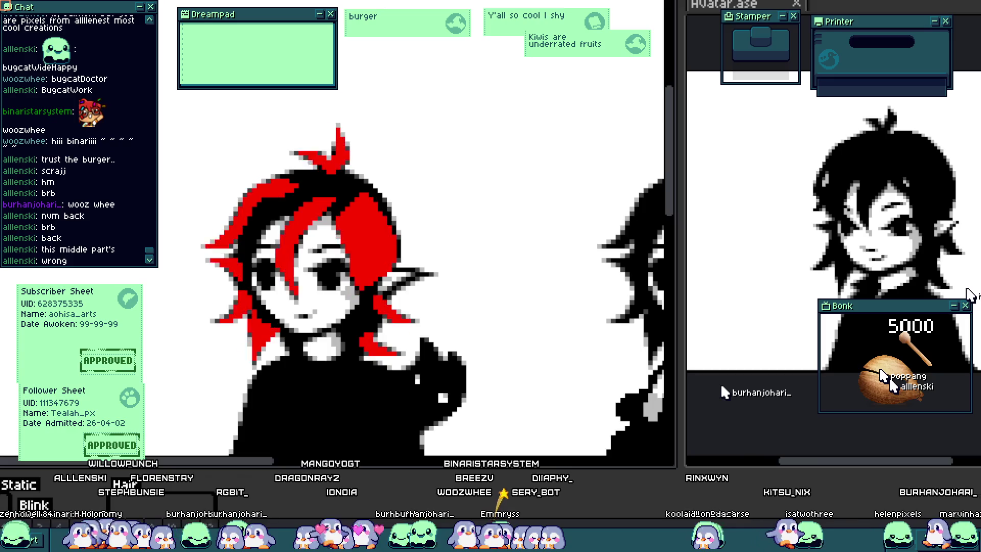
scroll(362, 382, down, 1)
scroll(361, 382, down, 2)
scroll(359, 386, up, 2)
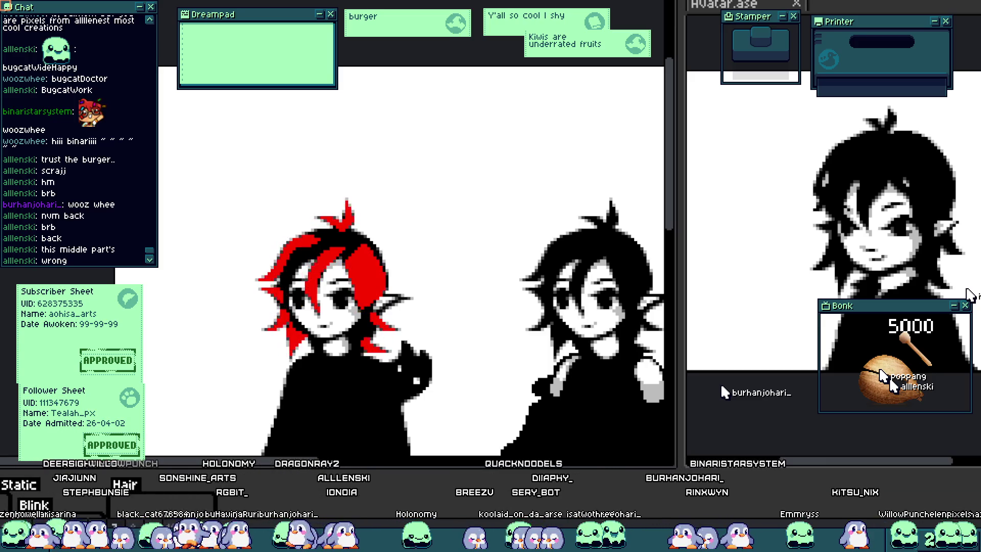
scroll(359, 399, up, 3)
drag(359, 399, 324, 372)
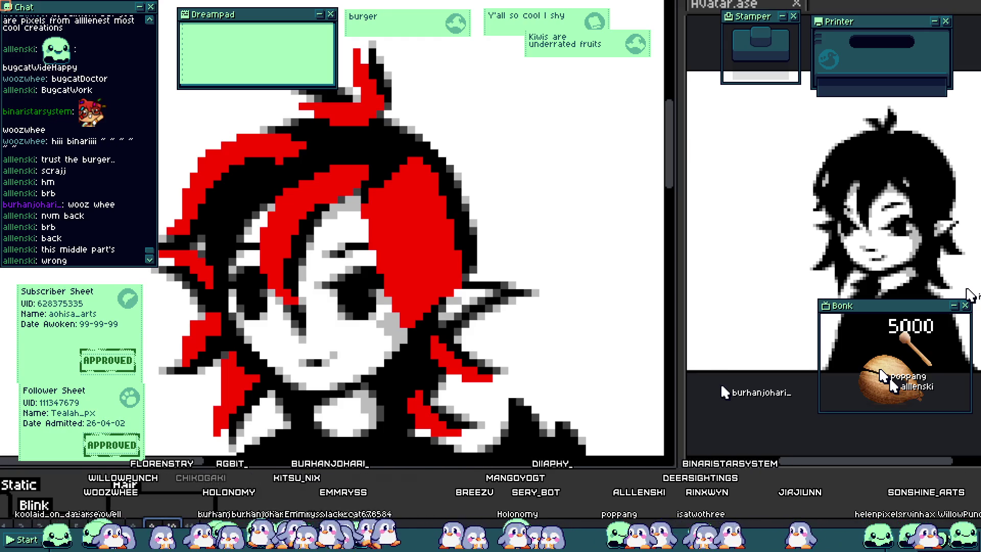
scroll(357, 312, down, 2)
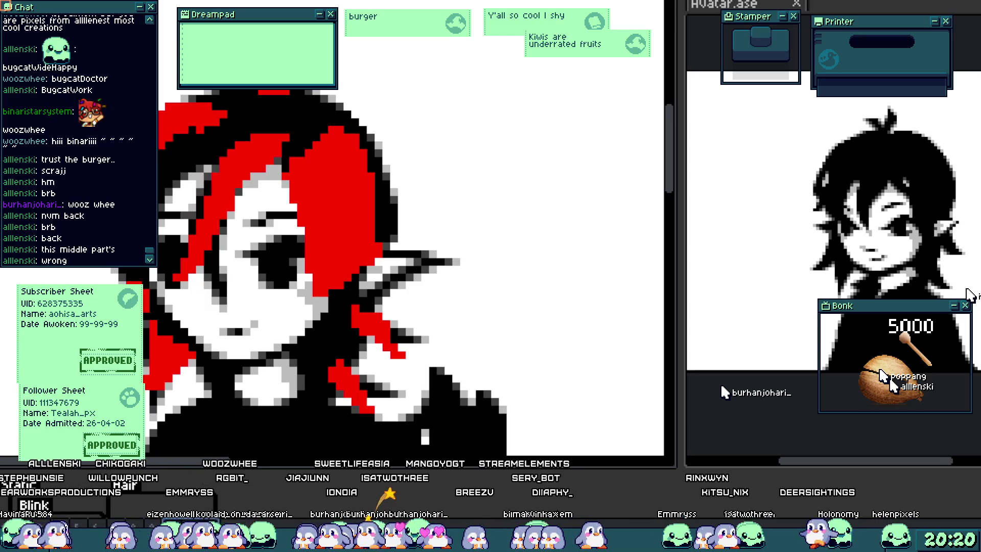
Repaint the ear-side hair lock's edge in outline shades and extend its red fill one pixel to a black outline.
scroll(359, 178, up, 2)
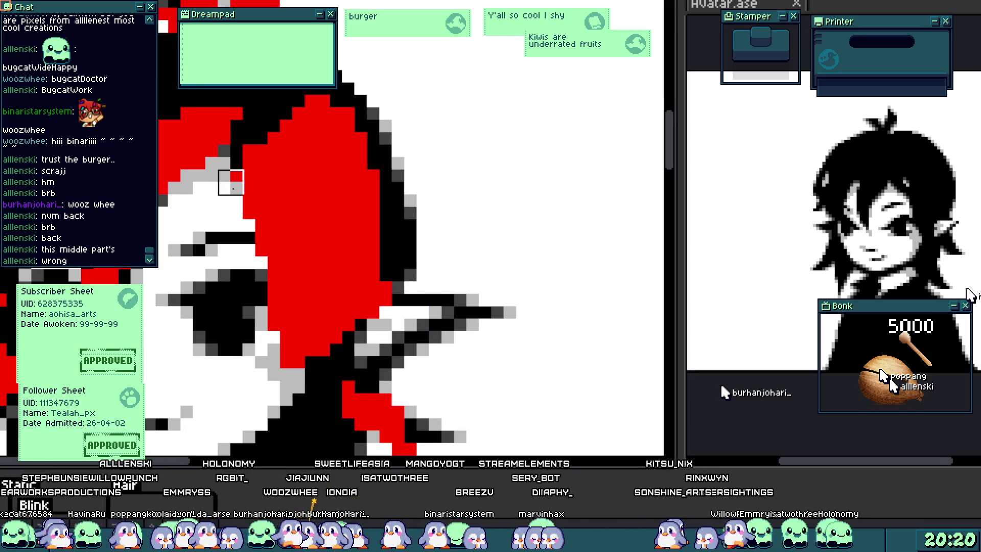
mouse_move(231, 194)
mouse_down()
mouse_move(256, 225)
mouse_move(268, 335)
mouse_up()
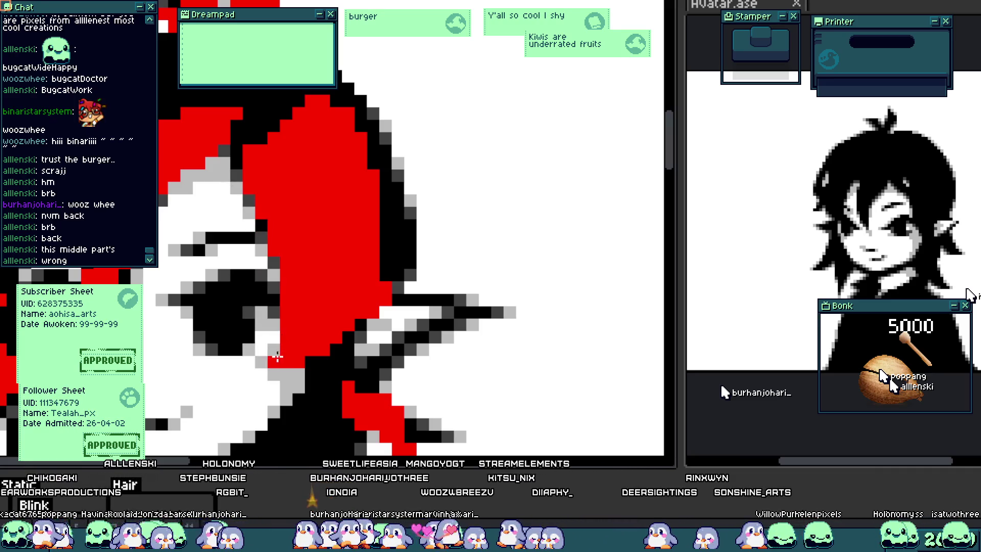
scroll(336, 305, up, 2)
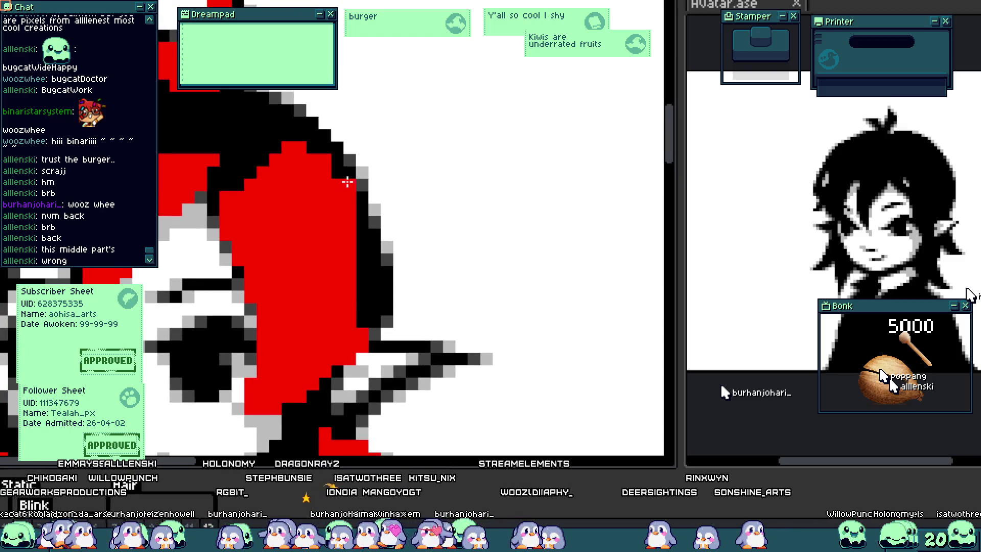
drag(357, 211, 373, 293)
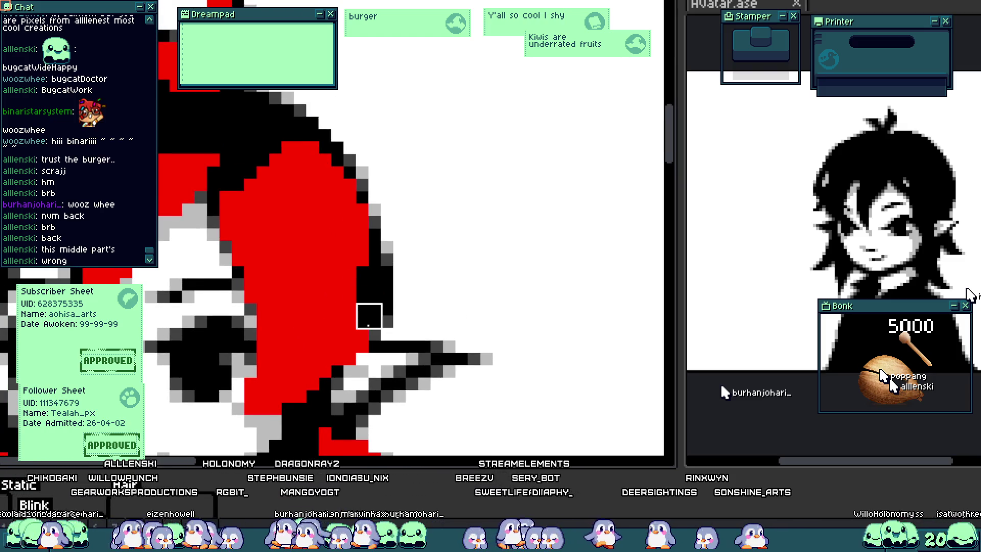
click(369, 340)
mouse_move(372, 345)
mouse_down()
mouse_move(358, 365)
mouse_move(376, 248)
mouse_up()
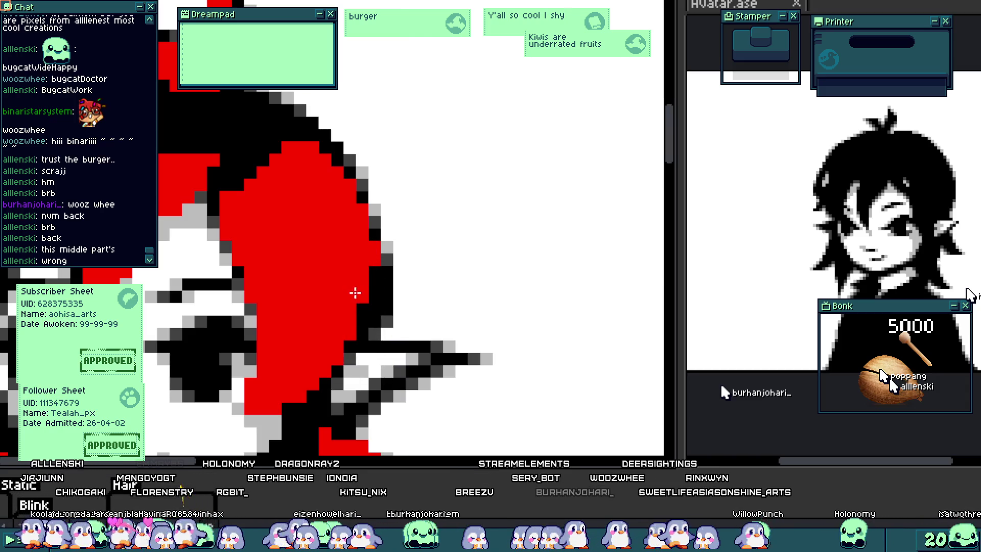
scroll(374, 272, down, 3)
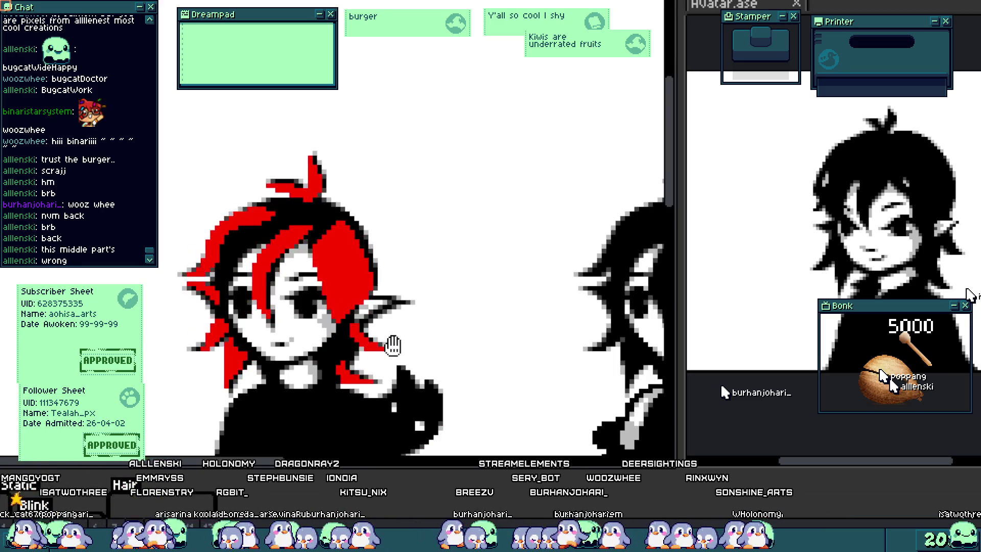
scroll(390, 366, down, 2)
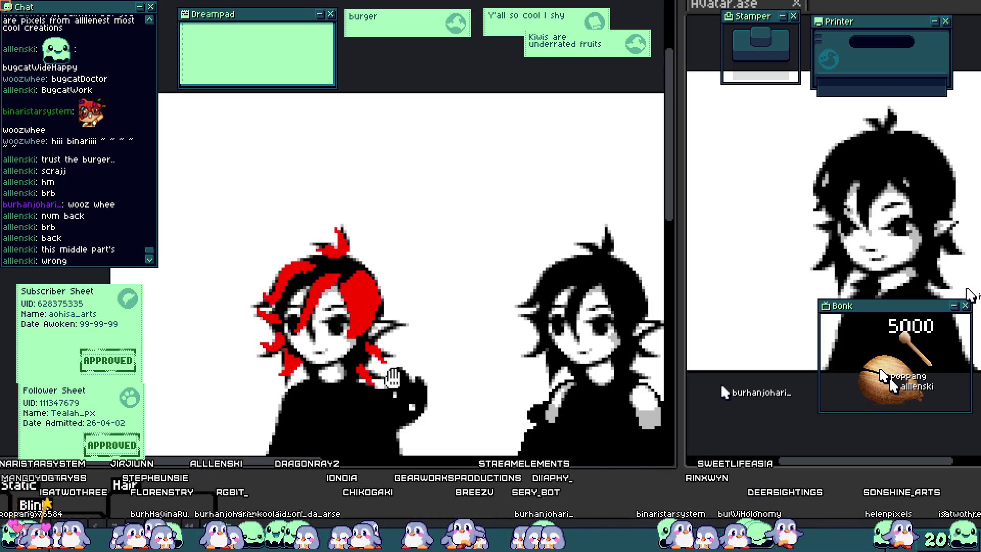
scroll(388, 377, up, 3)
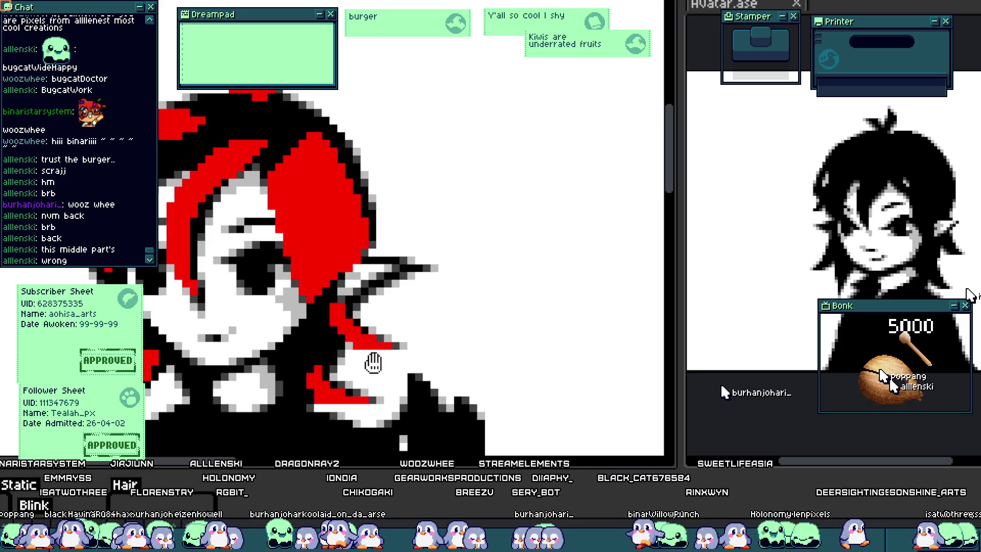
scroll(376, 362, up, 1)
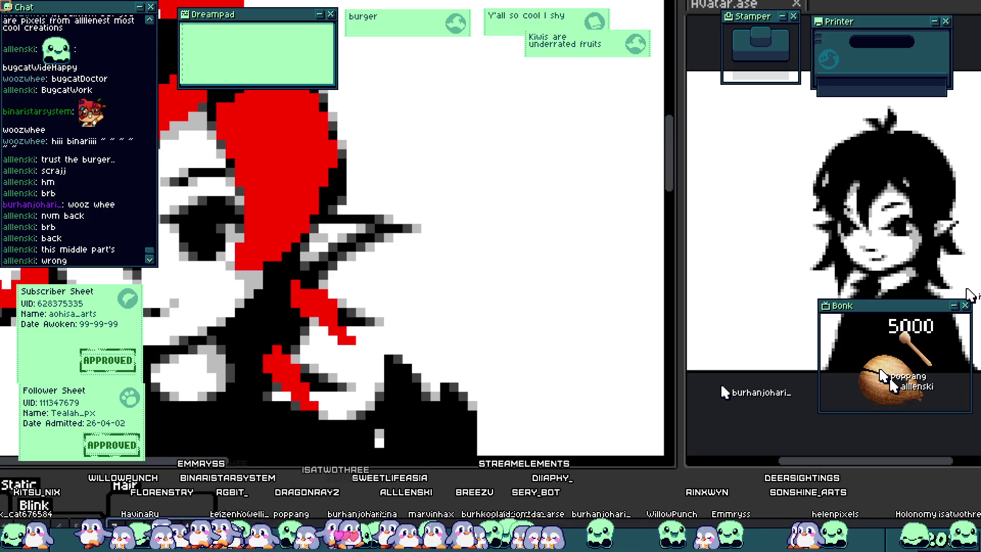
Paint white over the stray red strand pixels beneath the pointy ear.
scroll(376, 289, up, 3)
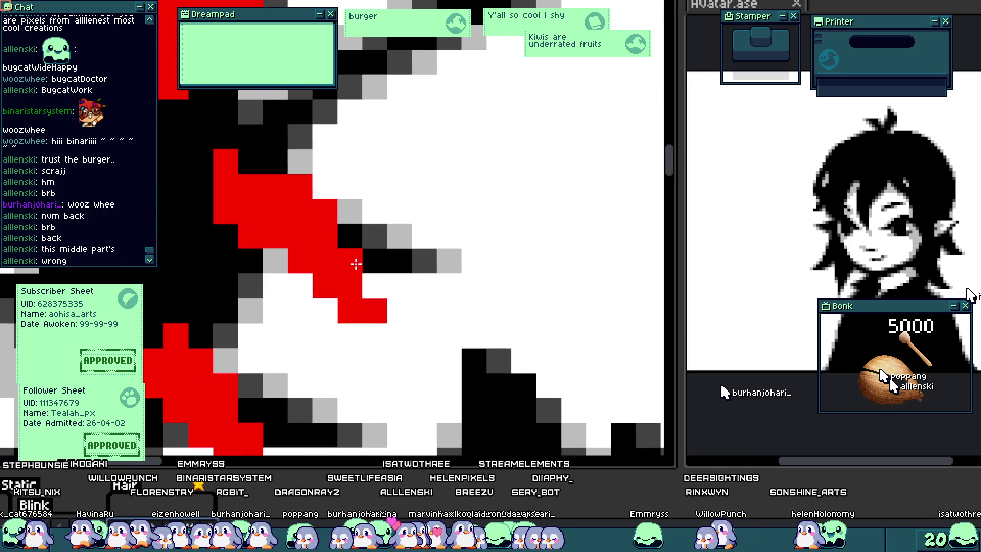
mouse_move(325, 311)
mouse_down()
mouse_move(350, 312)
mouse_move(313, 298)
mouse_move(326, 285)
mouse_up()
click(332, 296)
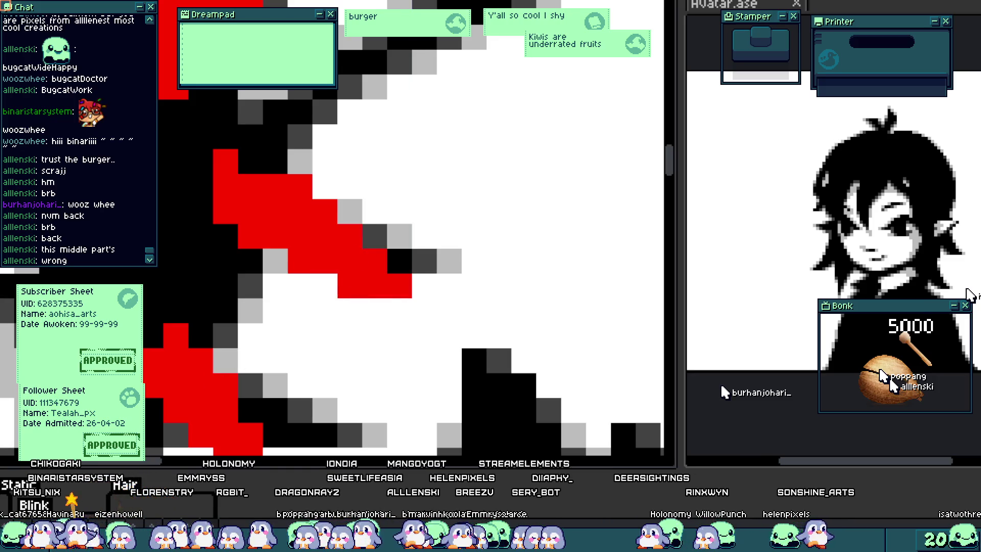
Step back and forth through the strand edits with undo/redo, then zoom out to judge them.
key(ctrl+z)
key(ctrl+y)
key(ctrl+y)
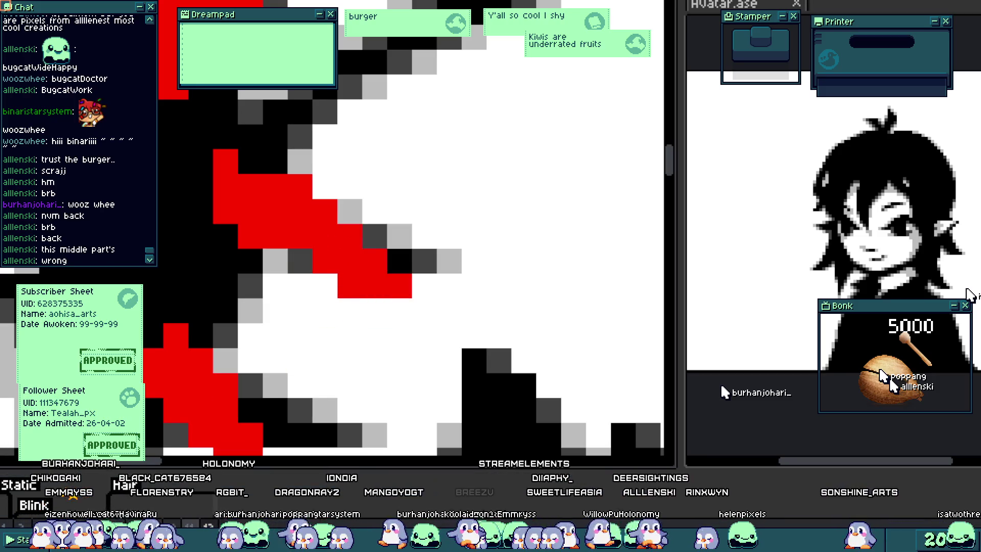
key(ctrl+z)
key(ctrl+z)
key(ctrl+y)
key(ctrl+z)
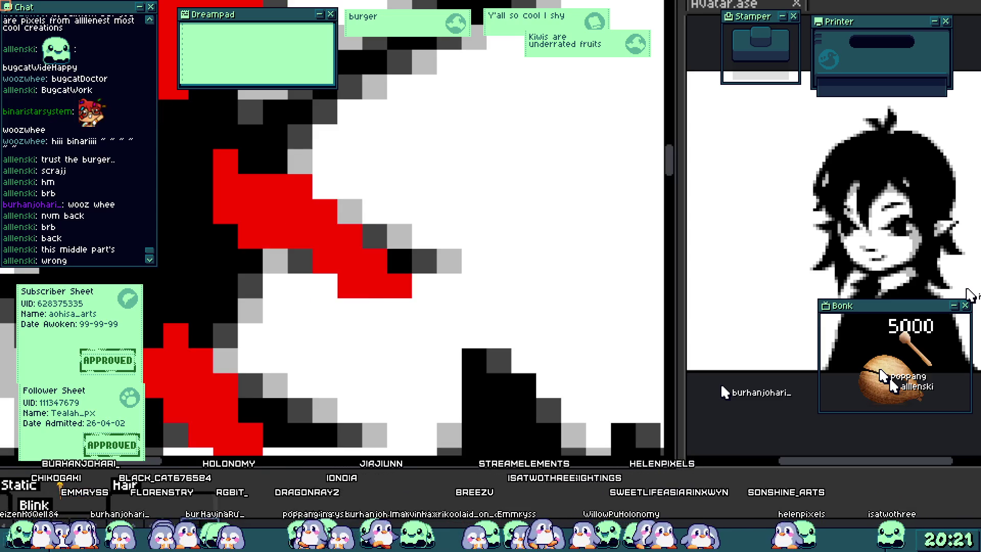
key(ctrl+z)
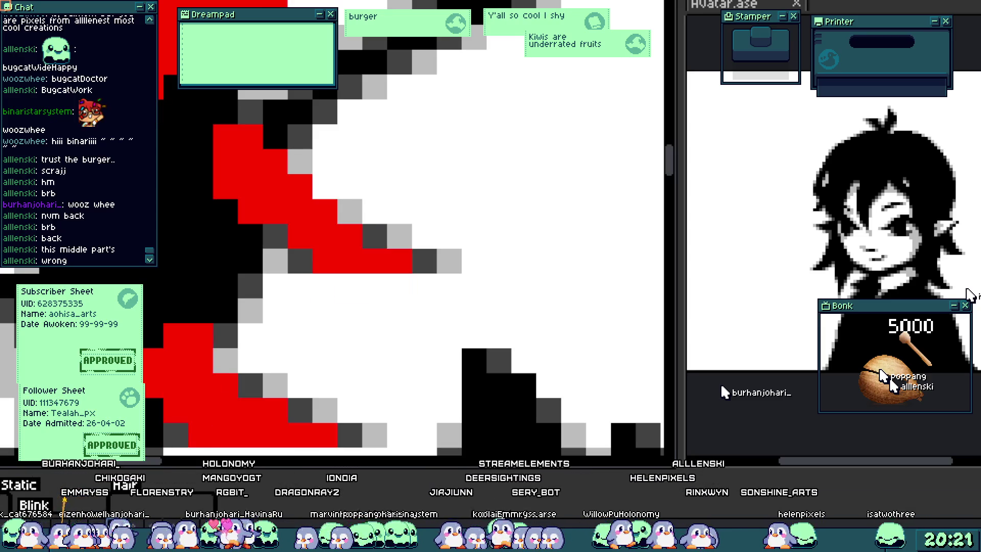
key(ctrl+z)
key(ctrl+z)
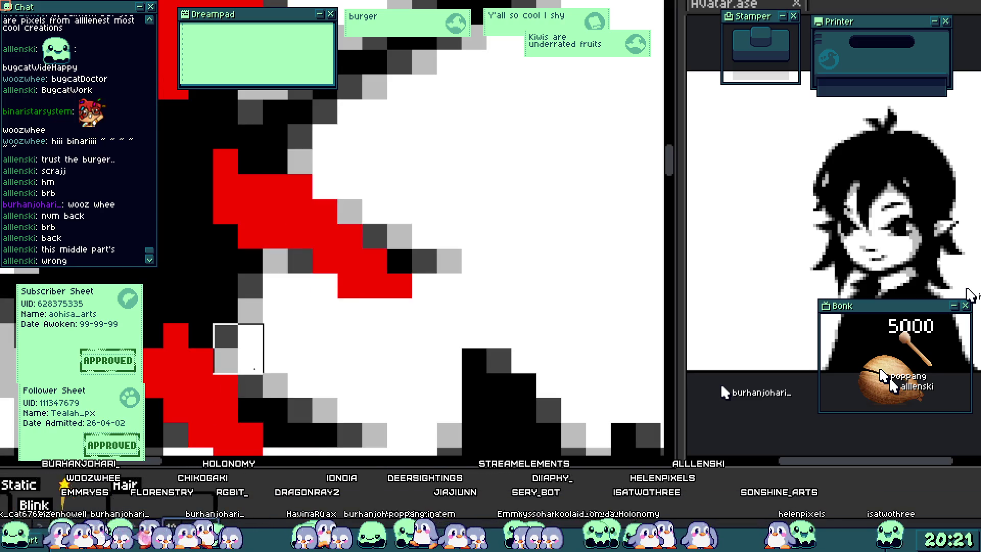
key(minus)
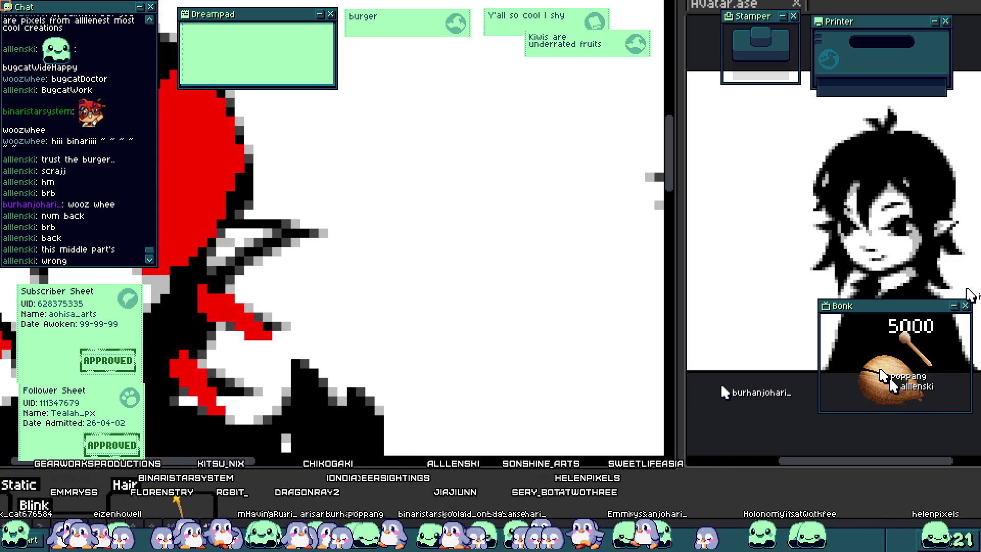
scroll(201, 403, up, 2)
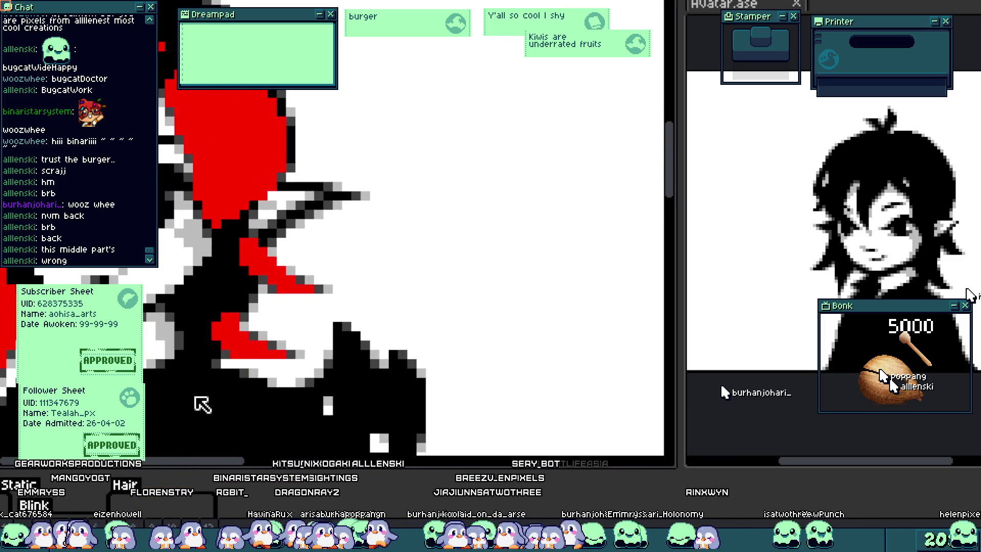